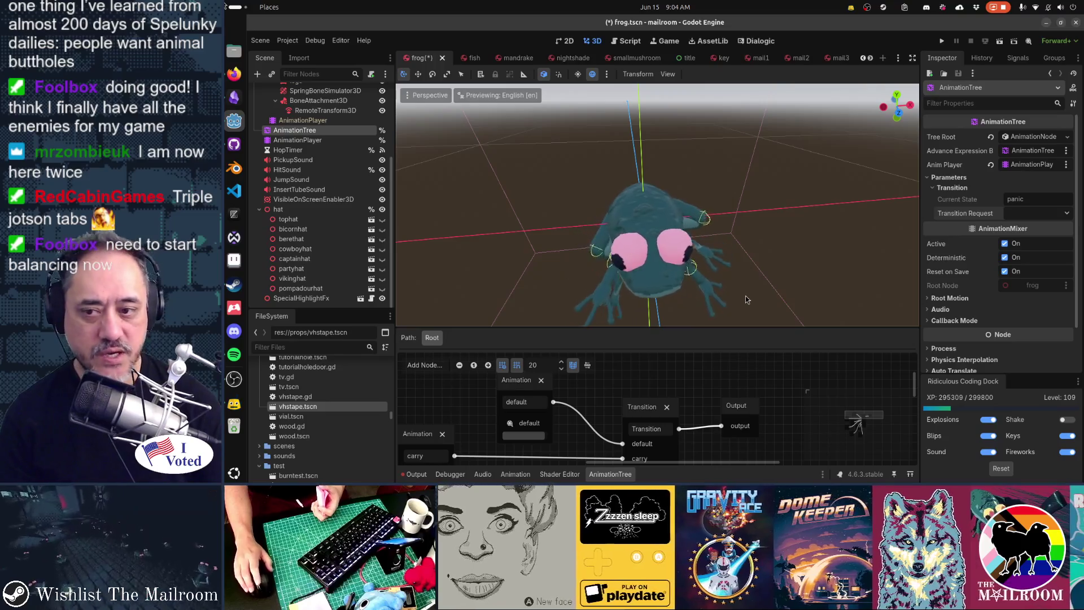
Step: Turn on the bicornhat node's visibility in the Scene dock and orbit to check the hat on the frog
mouse_move(698, 280)
mouse_down()
mouse_move(732, 193)
mouse_move(716, 230)
mouse_move(719, 188)
mouse_move(700, 247)
mouse_up()
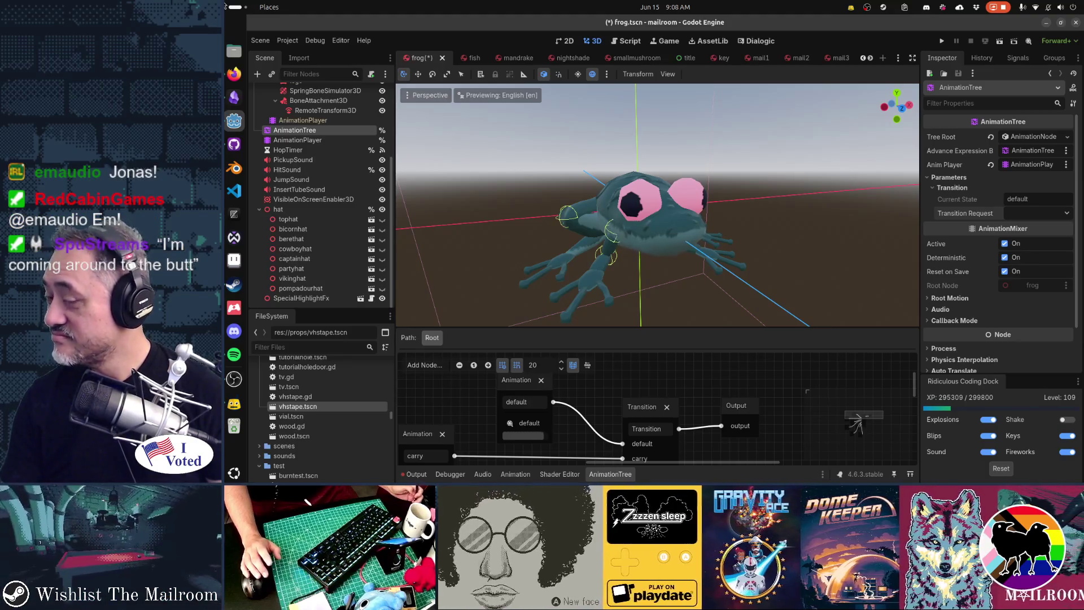
drag(711, 243, 835, 244)
scroll(690, 188, up, 5)
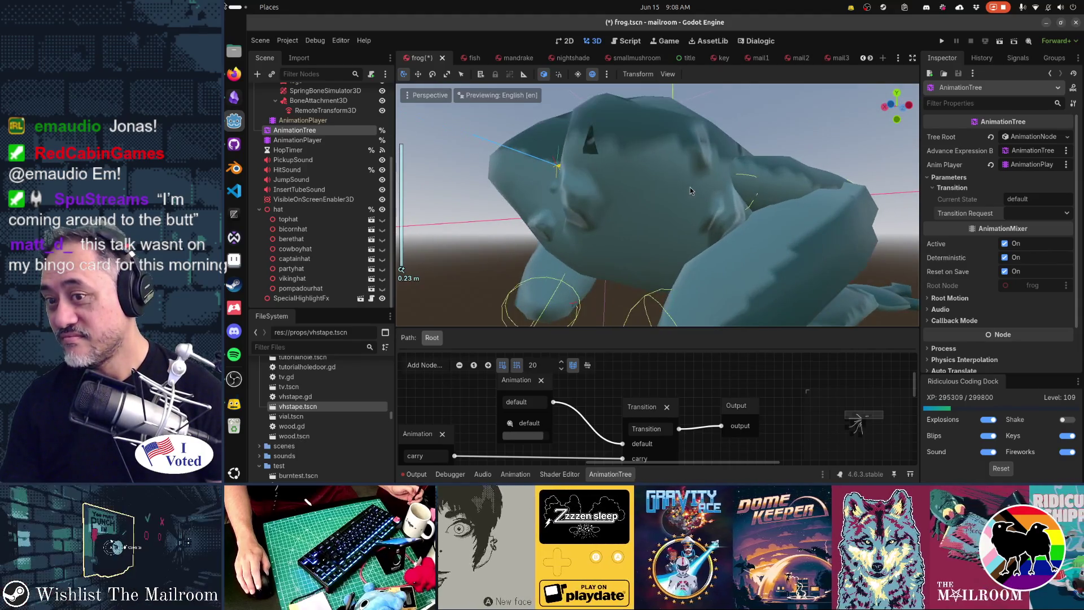
scroll(687, 189, down, 3)
mouse_move(689, 215)
mouse_down()
mouse_move(709, 218)
mouse_move(683, 206)
mouse_move(688, 218)
mouse_move(713, 219)
mouse_move(696, 224)
mouse_up()
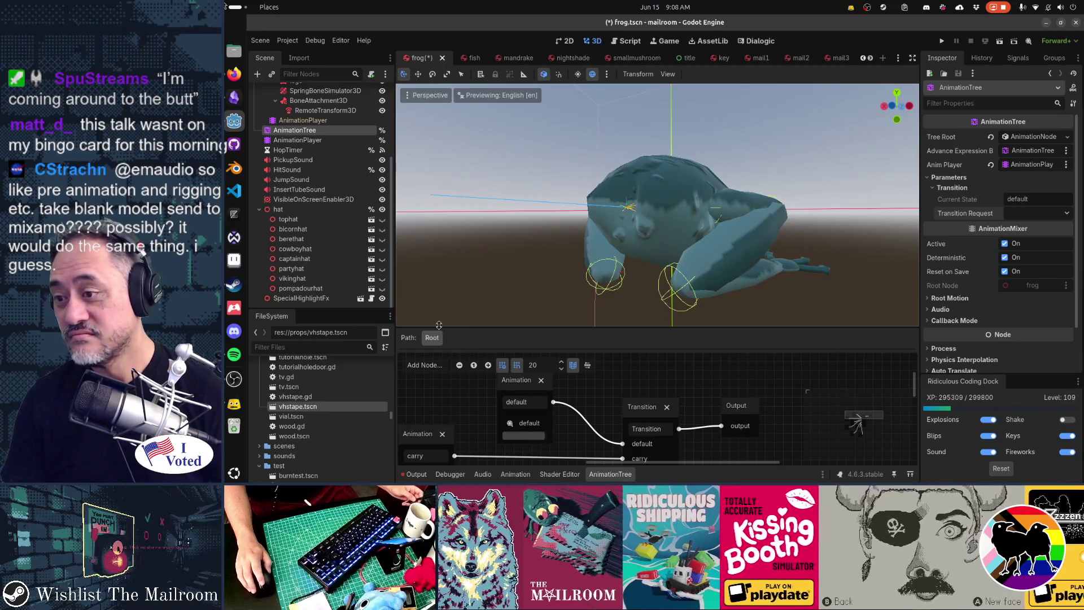
click(383, 232)
mouse_move(739, 221)
mouse_down()
mouse_move(564, 212)
mouse_move(564, 233)
mouse_move(780, 200)
mouse_move(770, 228)
mouse_move(782, 219)
mouse_move(780, 229)
mouse_move(773, 221)
mouse_up()
scroll(564, 233, down, 2)
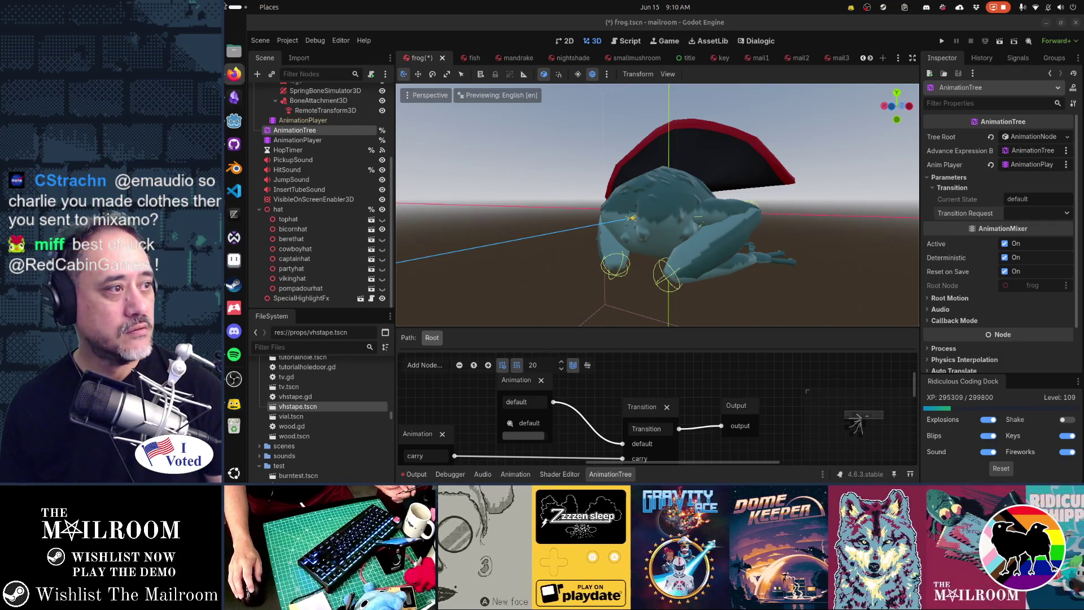
Step: Start the Charlie H. YouTube video in the browser and switch it to full screen
key(alt+Tab)
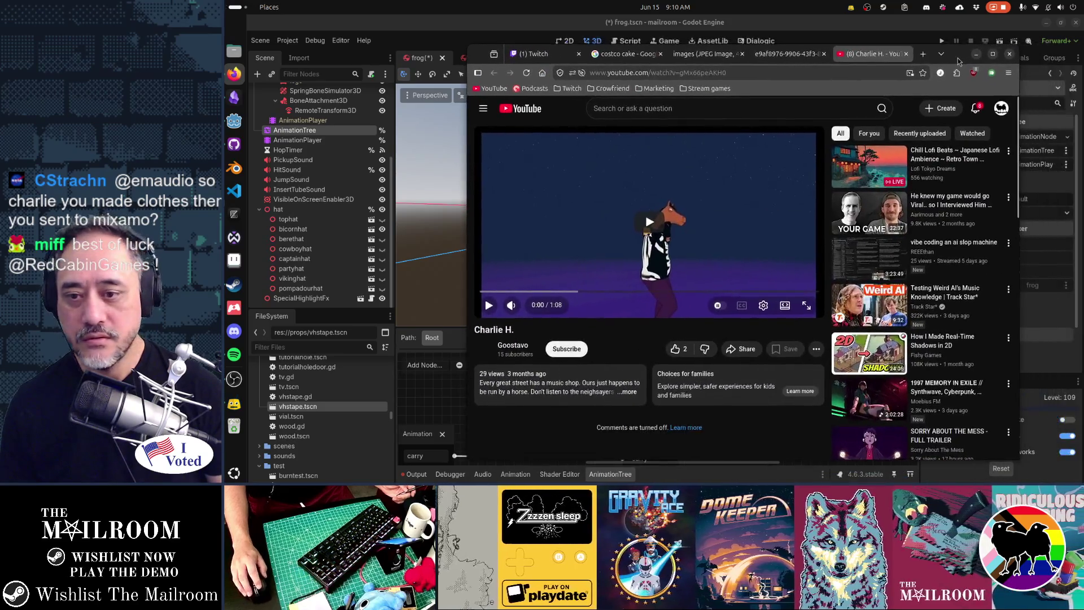
click(631, 241)
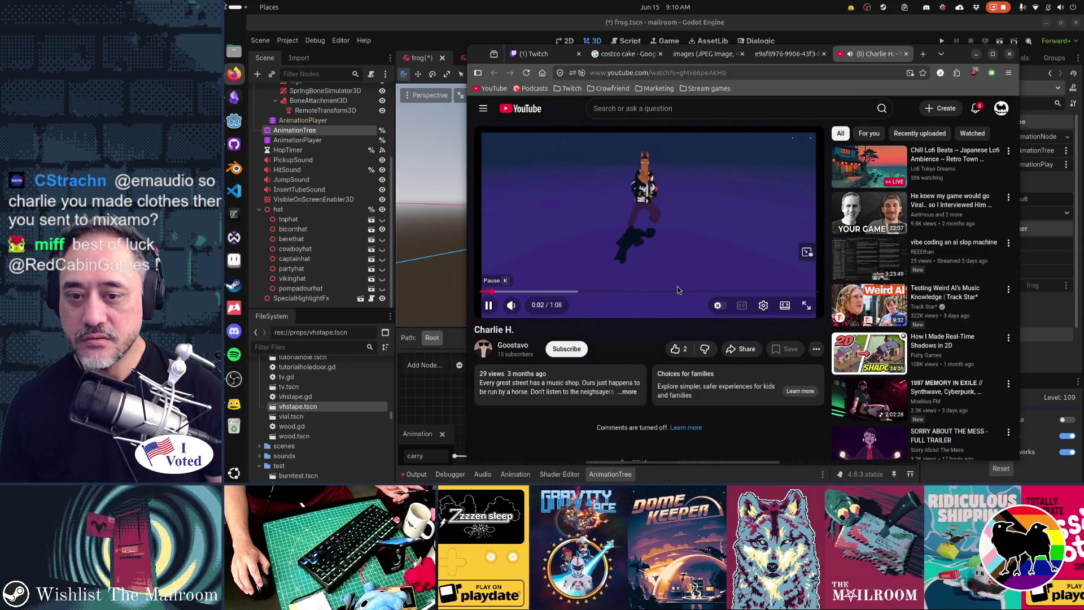
click(805, 305)
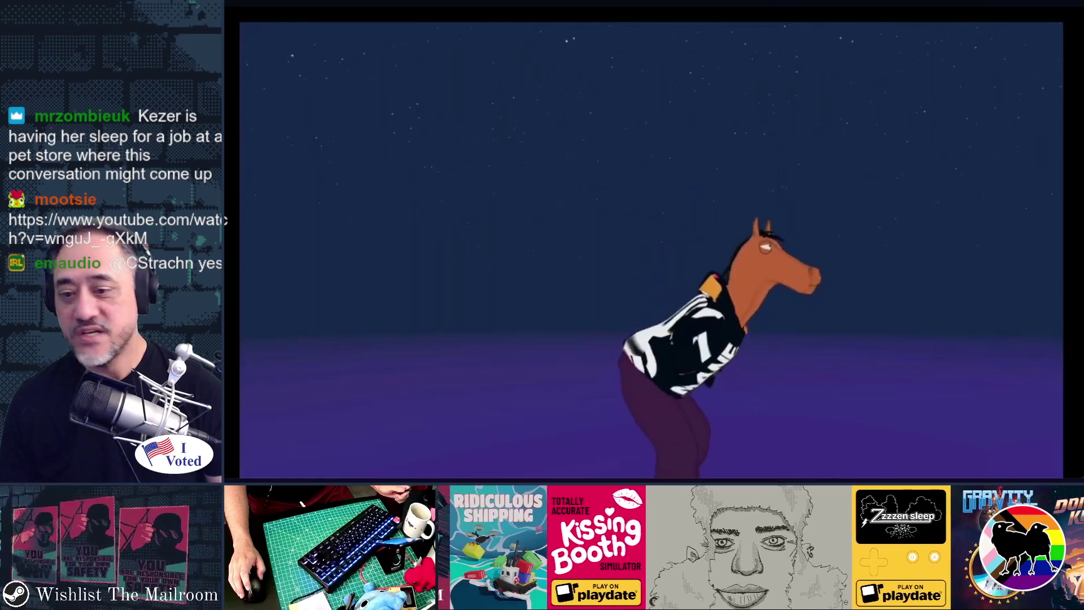
Step: Exit full screen so the Charlie H. video plays to the end in the browser window
mouse_move(856, 281)
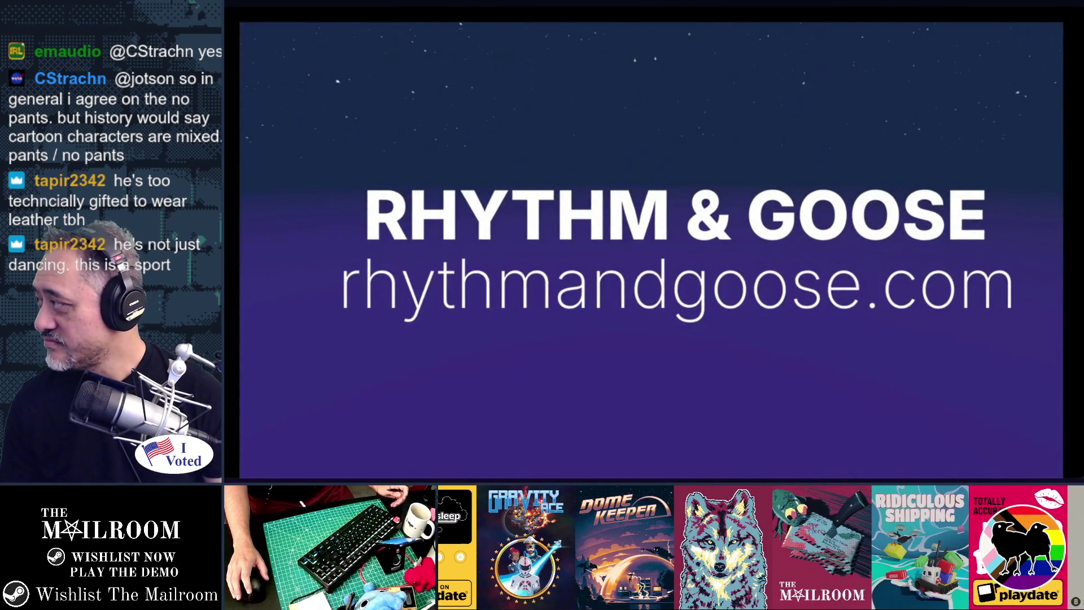
key(Escape)
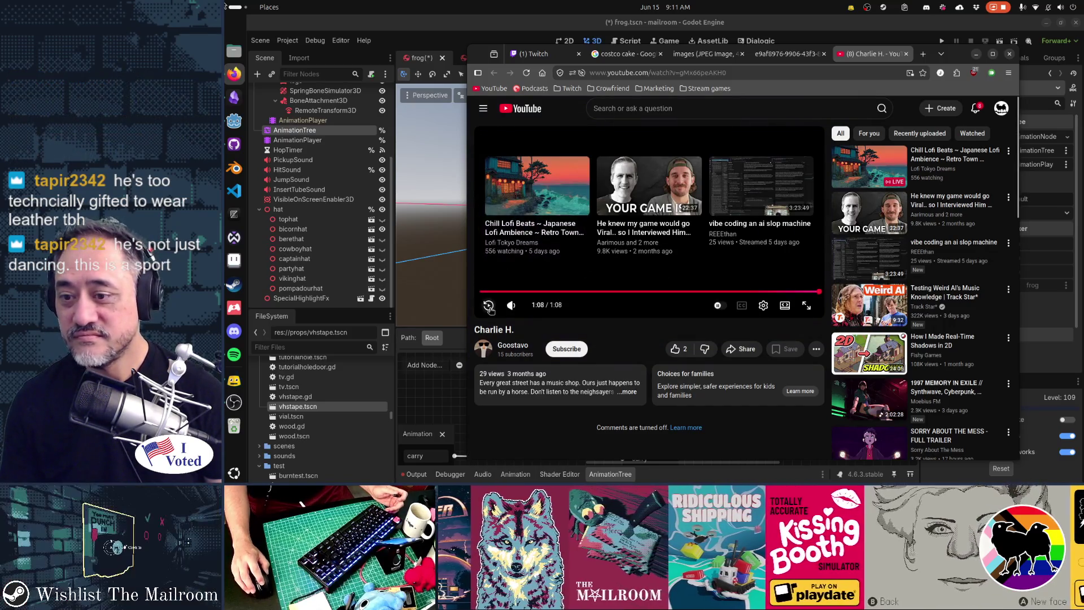
click(489, 304)
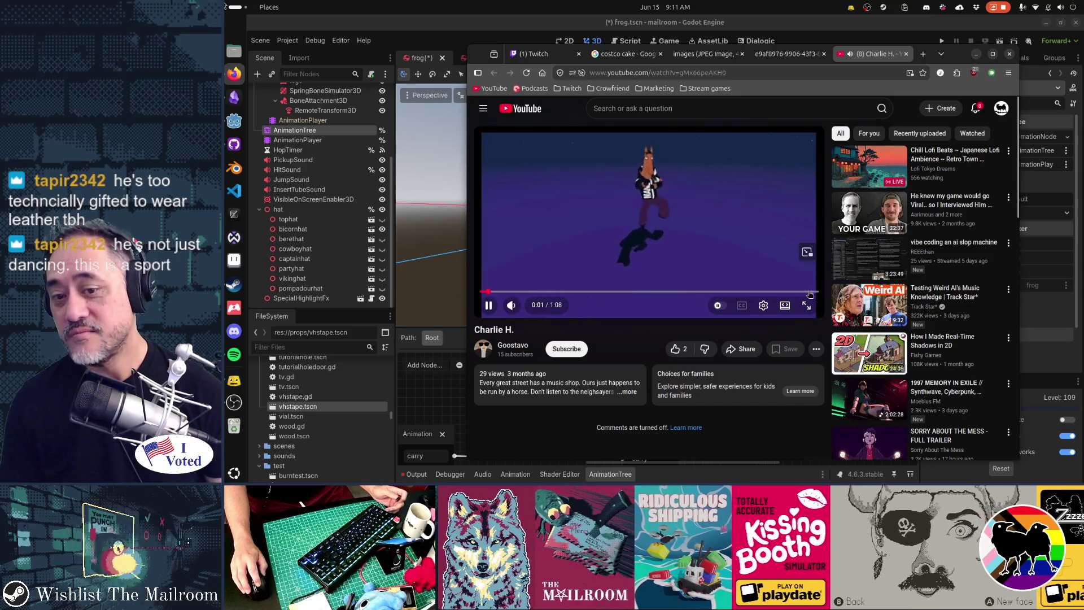
click(807, 305)
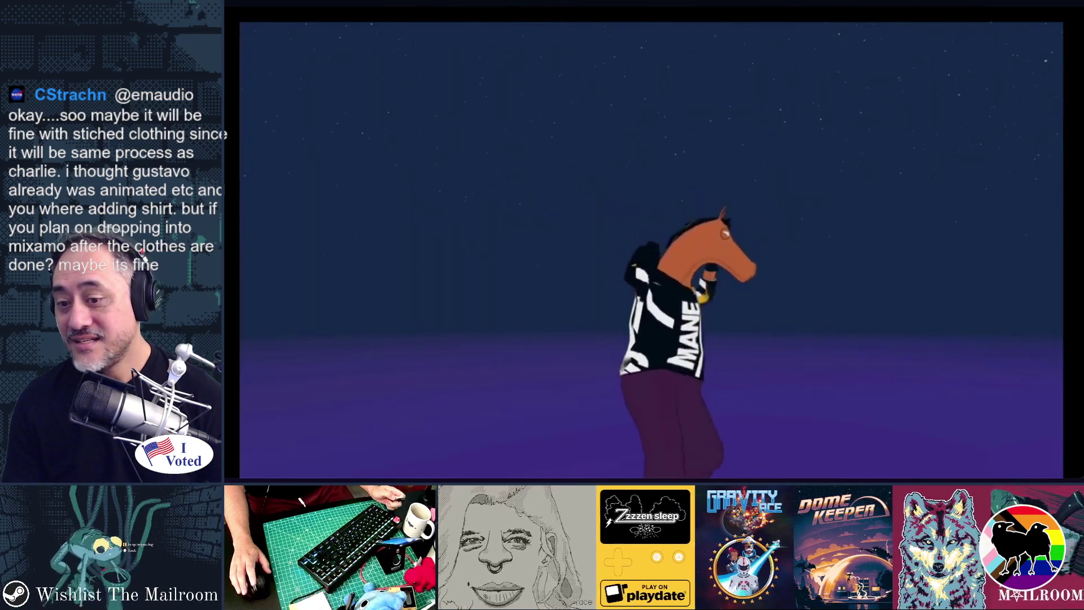
mouse_move(757, 396)
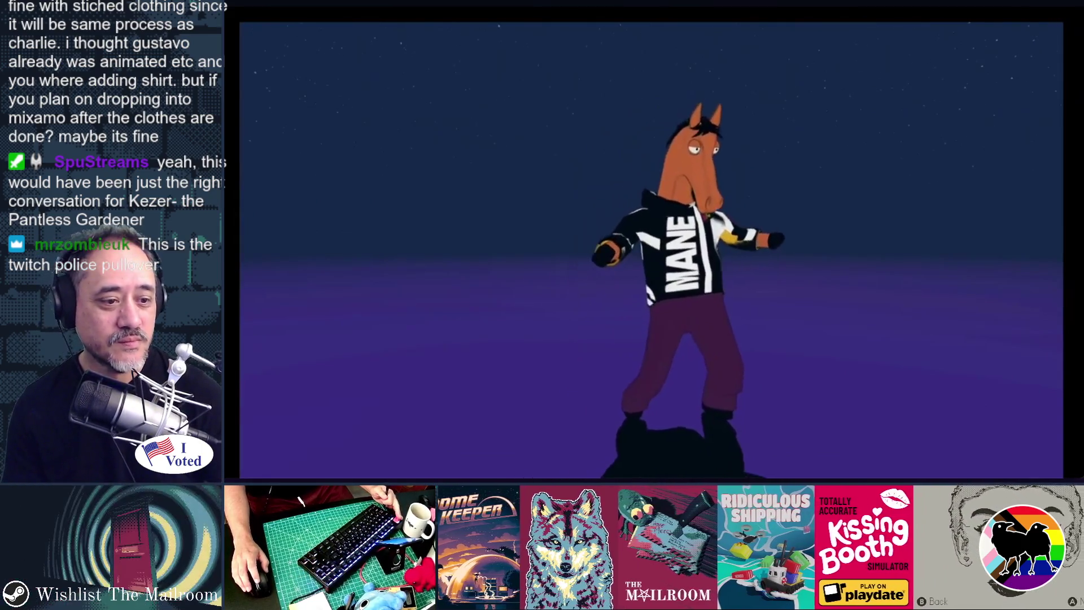
key(Escape)
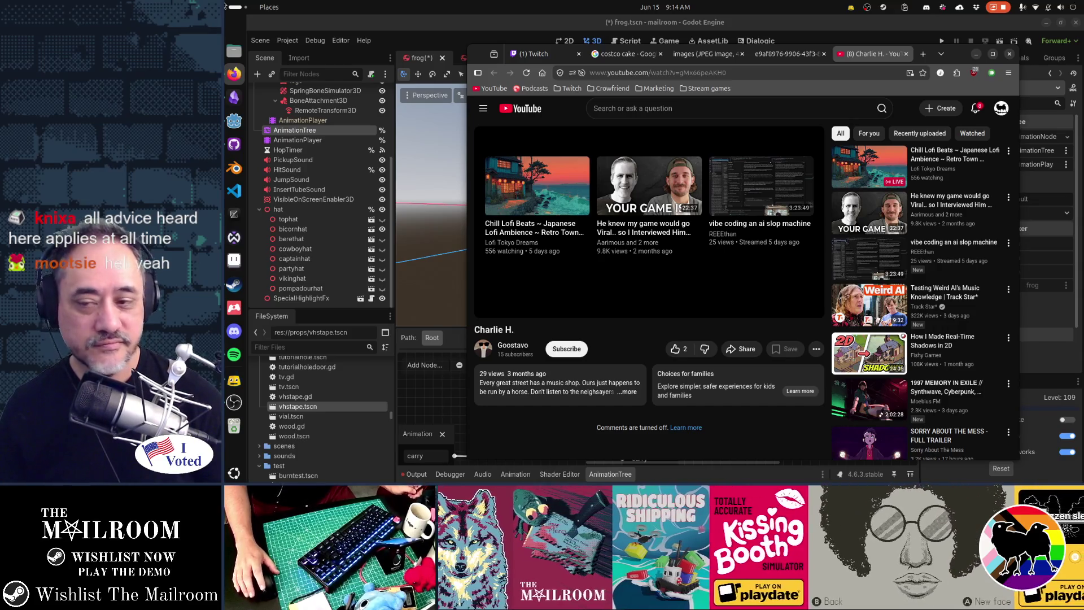
Step: Orbit Godot's viewport to face the frog head-on, then save frog.tscn with Ctrl+S
click(699, 31)
mouse_move(700, 225)
mouse_down()
mouse_move(638, 225)
mouse_move(784, 221)
mouse_move(777, 226)
mouse_up()
scroll(700, 291, up, 5)
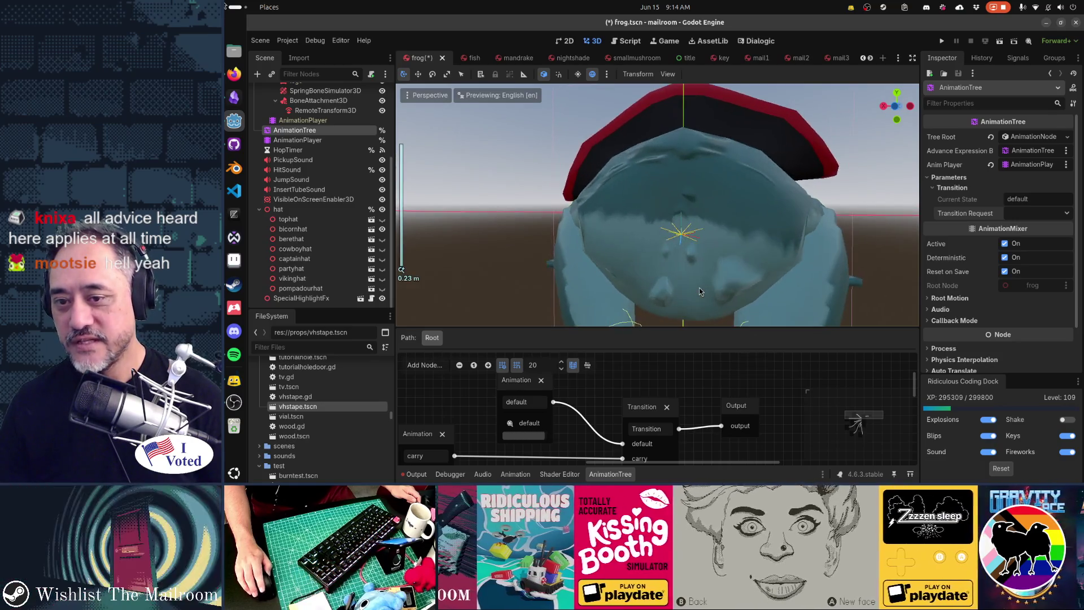
scroll(700, 292, down, 4)
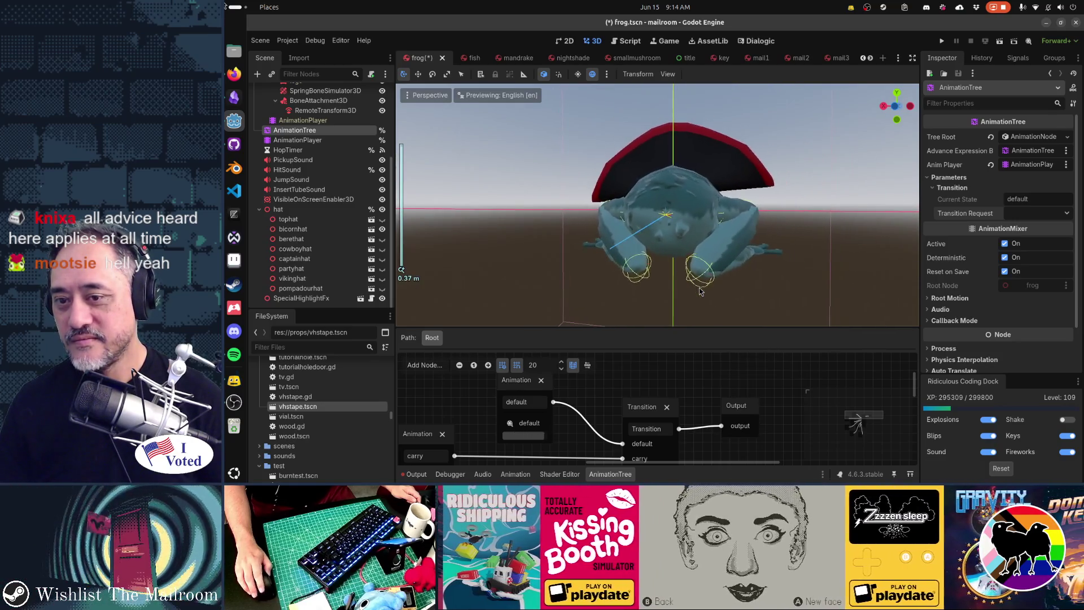
scroll(700, 291, down, 2)
scroll(700, 291, up, 1)
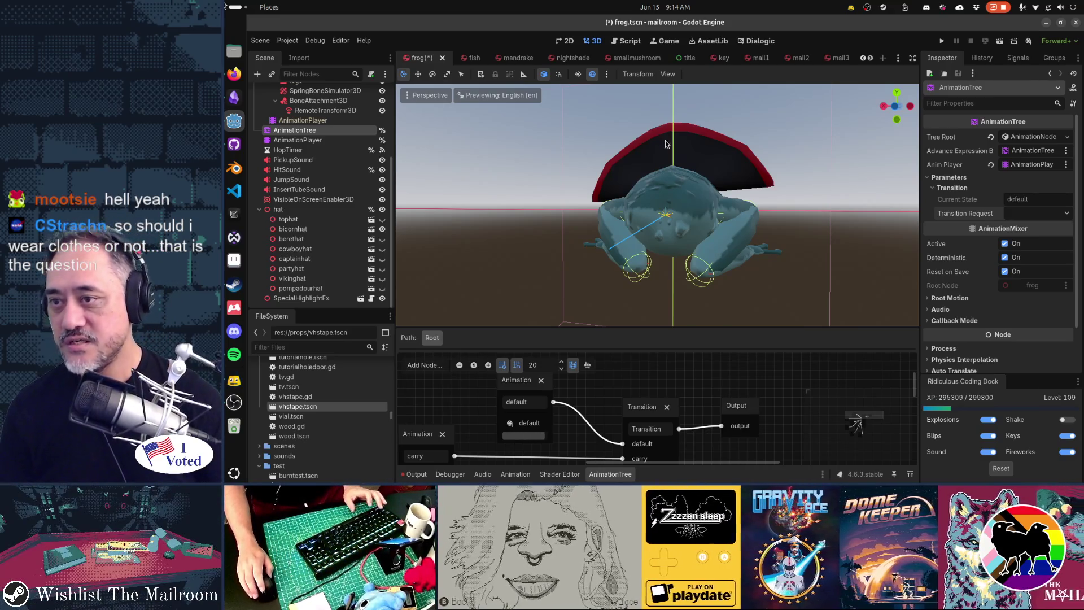
key(ctrl+s)
key(alt+Tab)
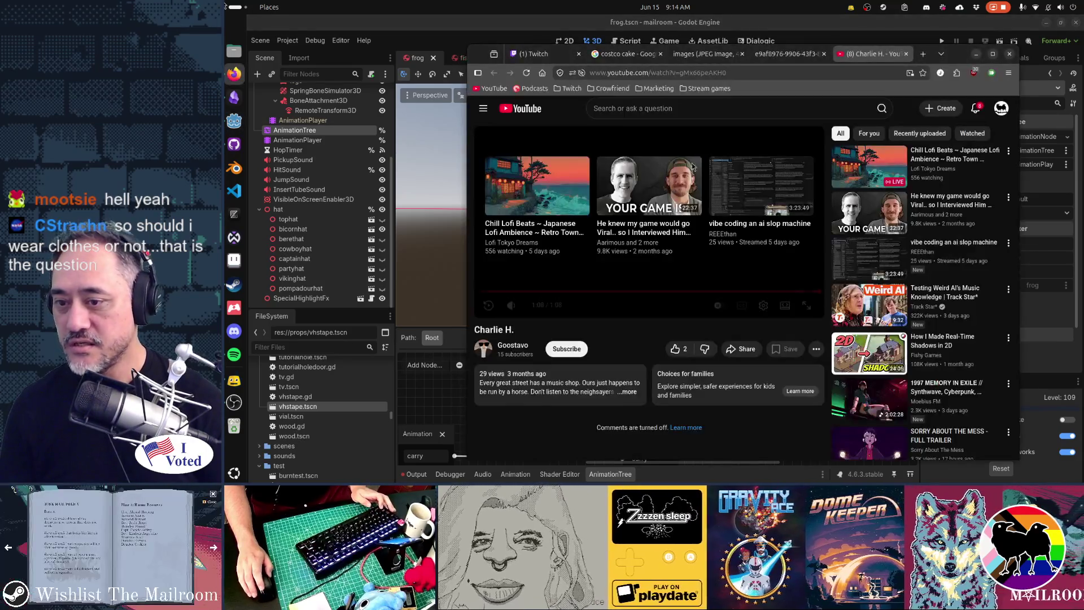
Step: In GitHub Desktop, review the frogcorpse.tscn and frog.tscn diffs
key(alt+Tab)
key(alt+Tab)
key(alt+Tab)
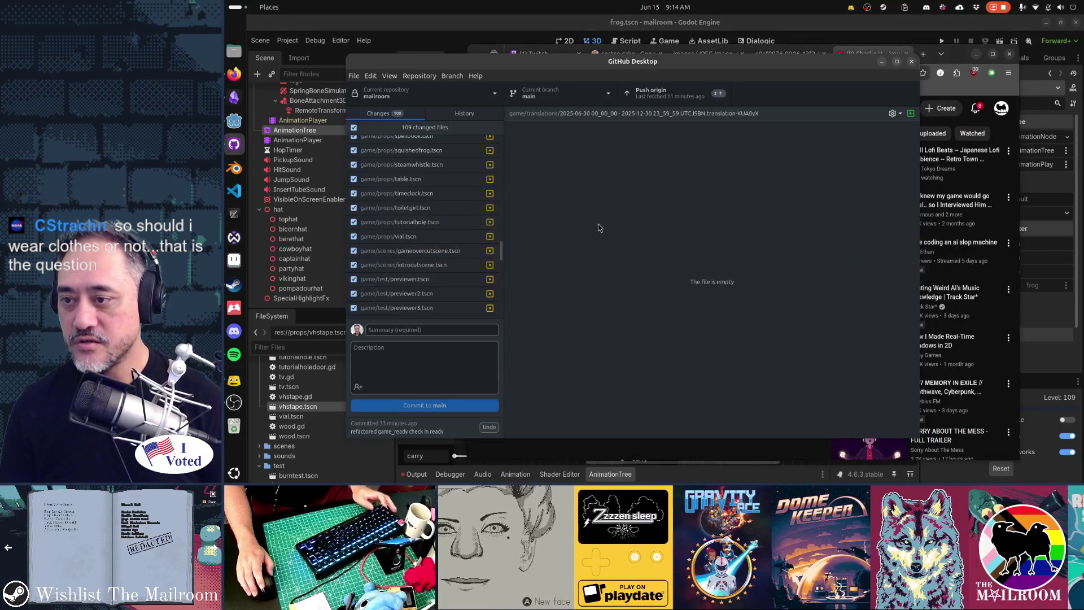
scroll(449, 298, up, 10)
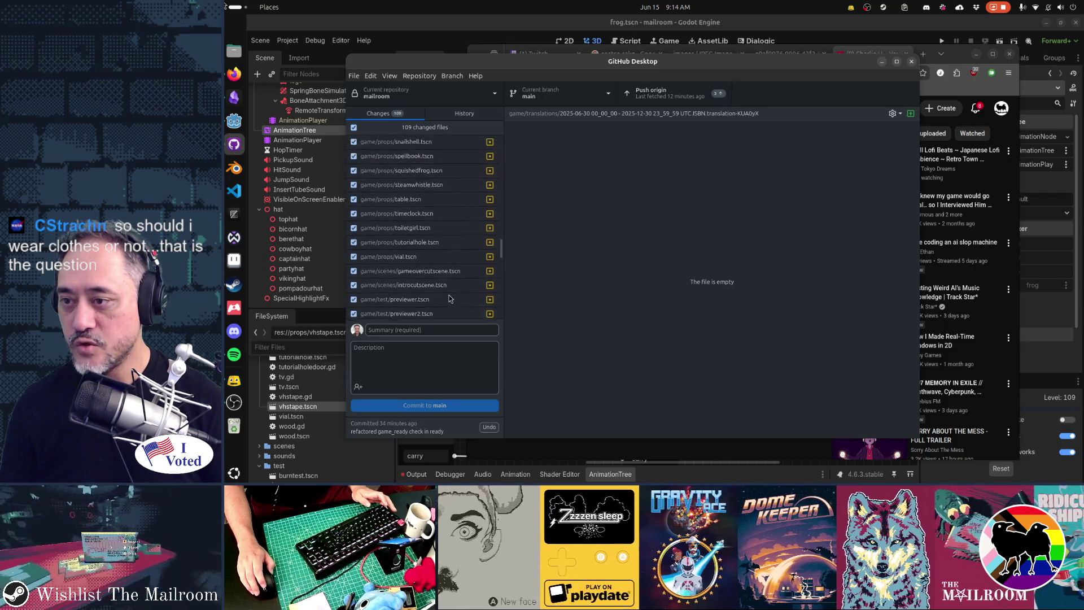
scroll(449, 283, up, 4)
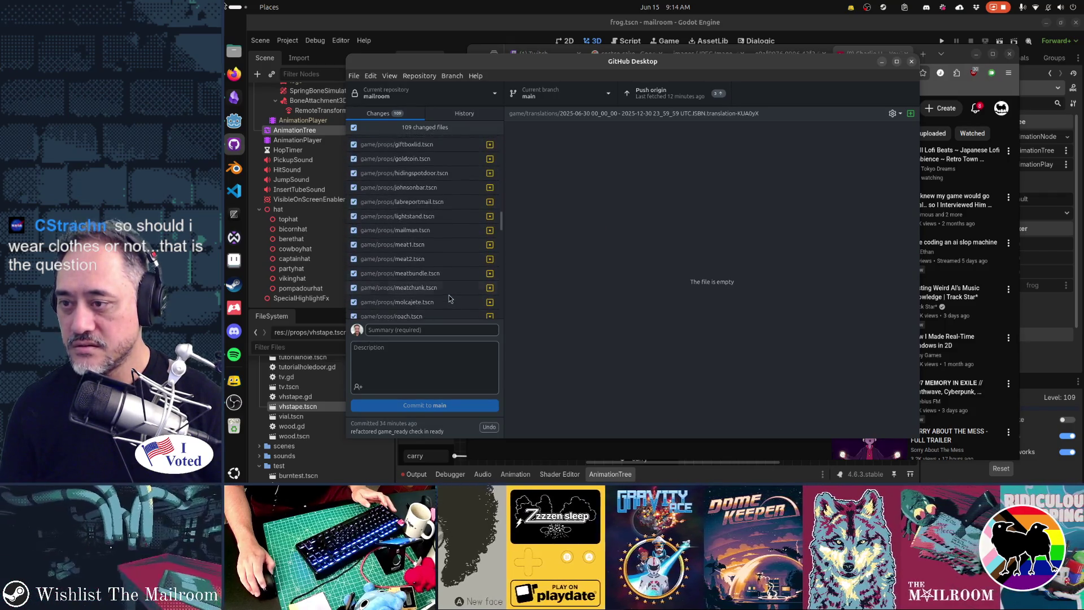
click(452, 185)
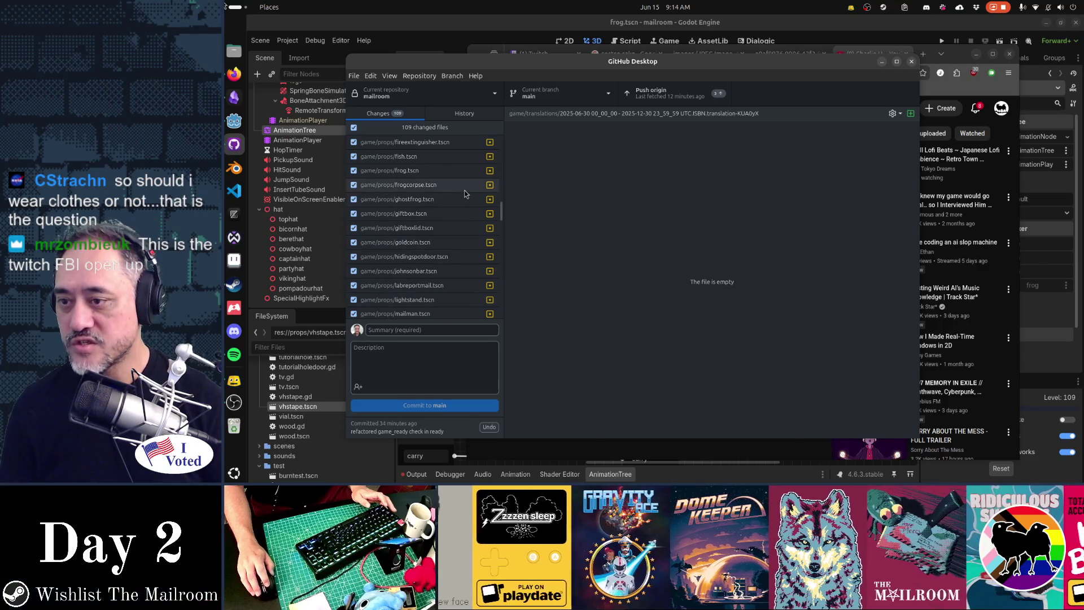
click(474, 173)
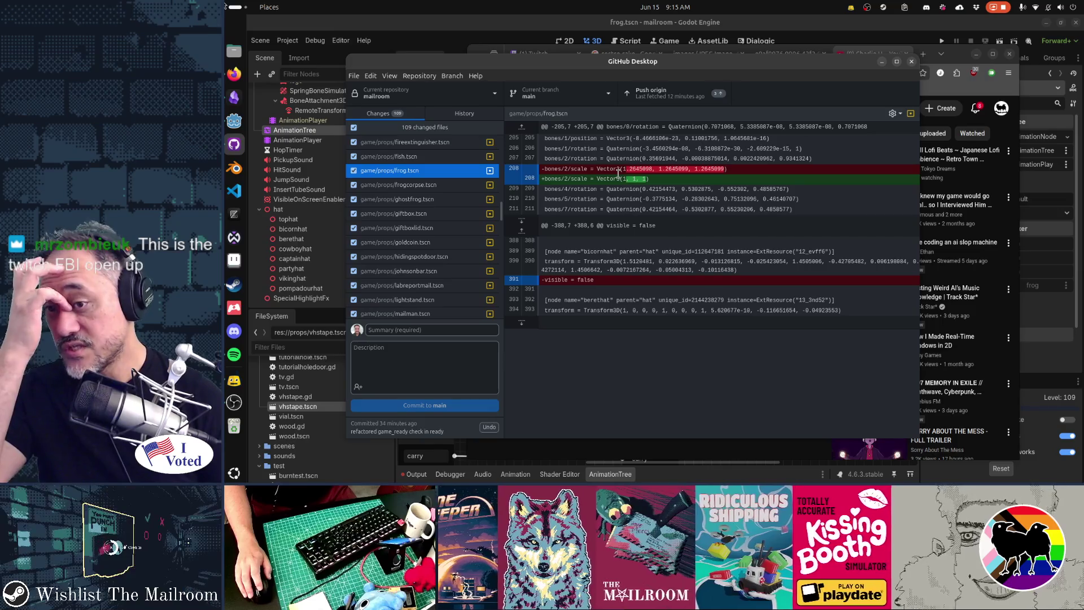
click(432, 185)
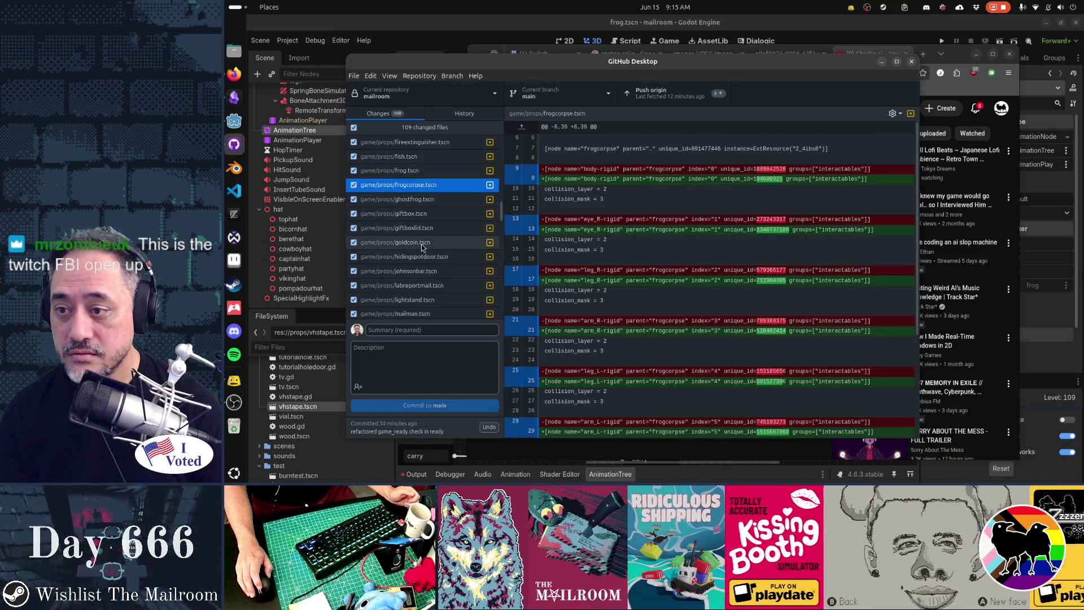
scroll(421, 244, up, 4)
Step: Read through the chandelier.tscn, canisterbottle.tscn and bottle.tscn diffs
click(421, 244)
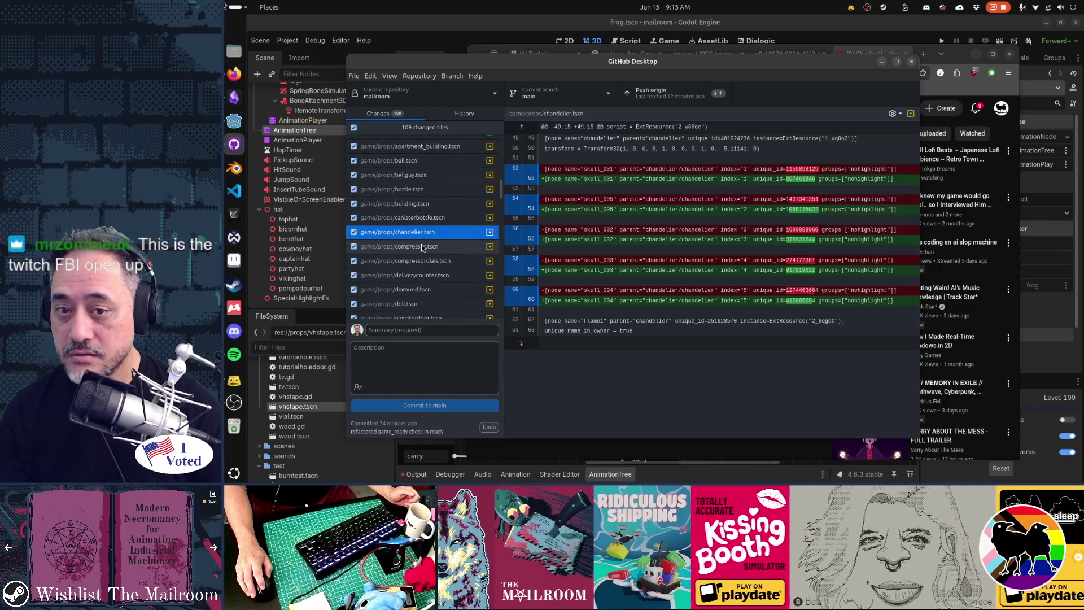
click(420, 217)
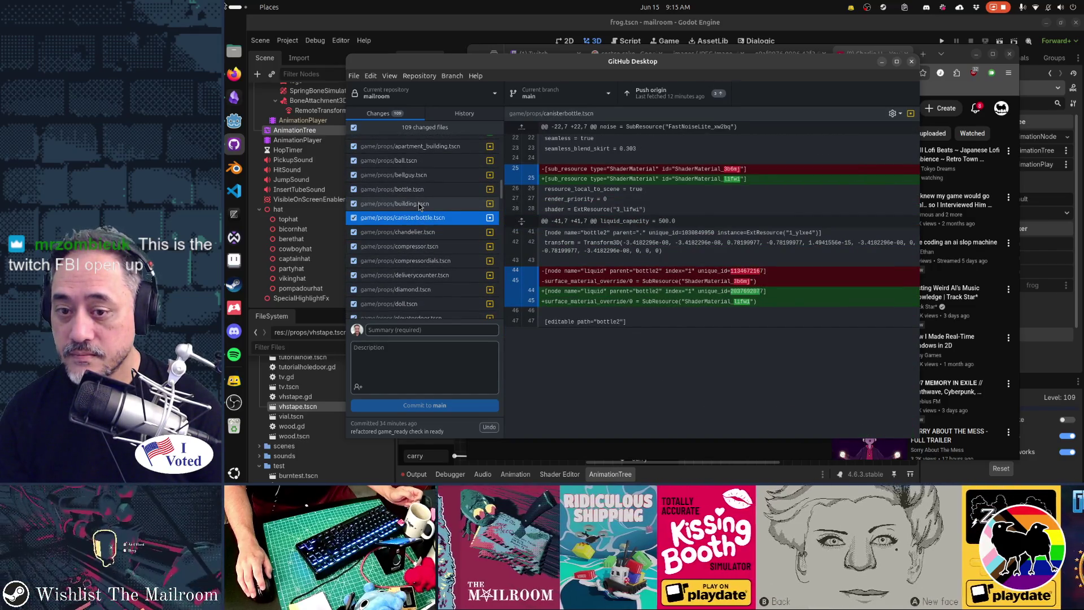
click(421, 193)
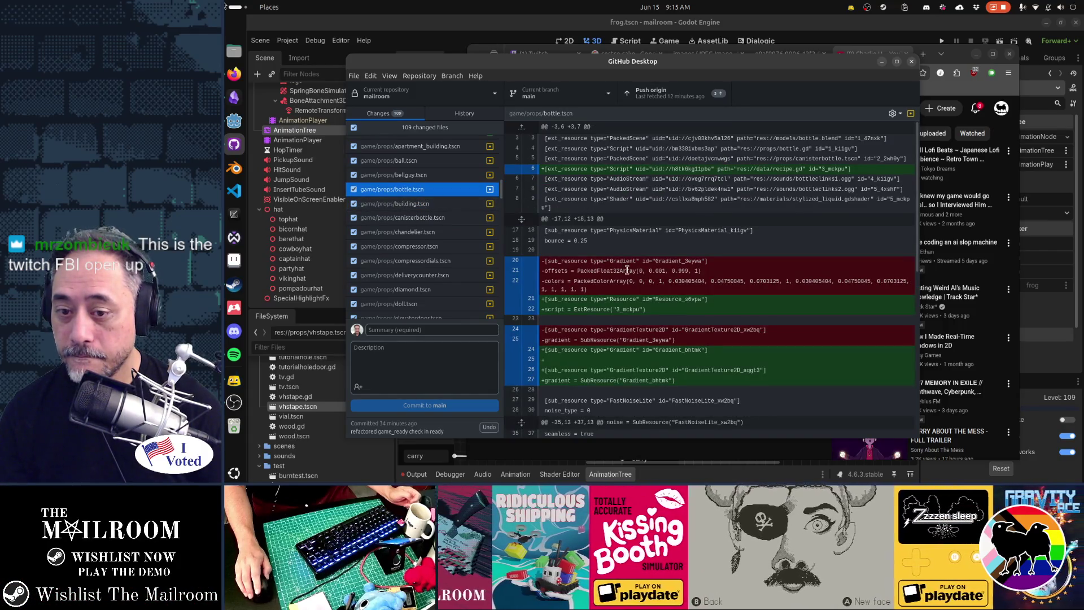
scroll(628, 270, down, 3)
scroll(780, 269, down, 6)
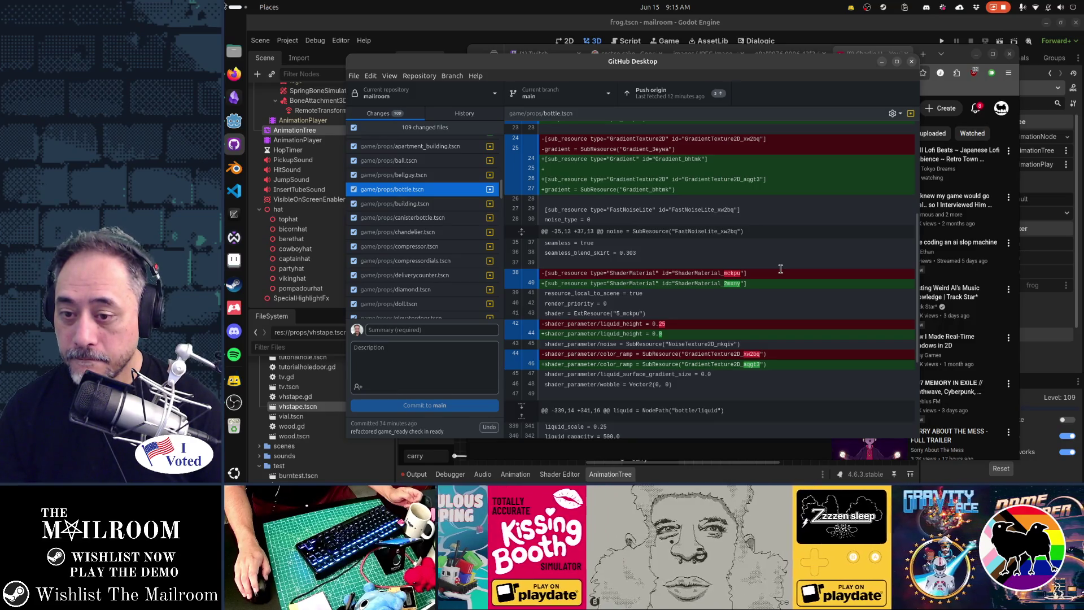
scroll(780, 269, down, 2)
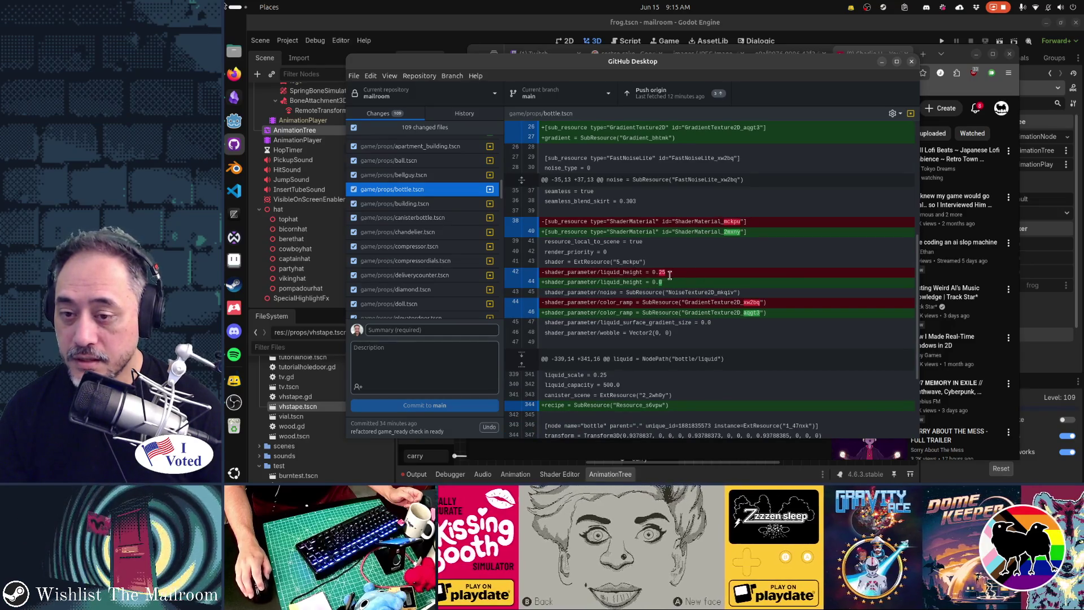
scroll(760, 291, down, 5)
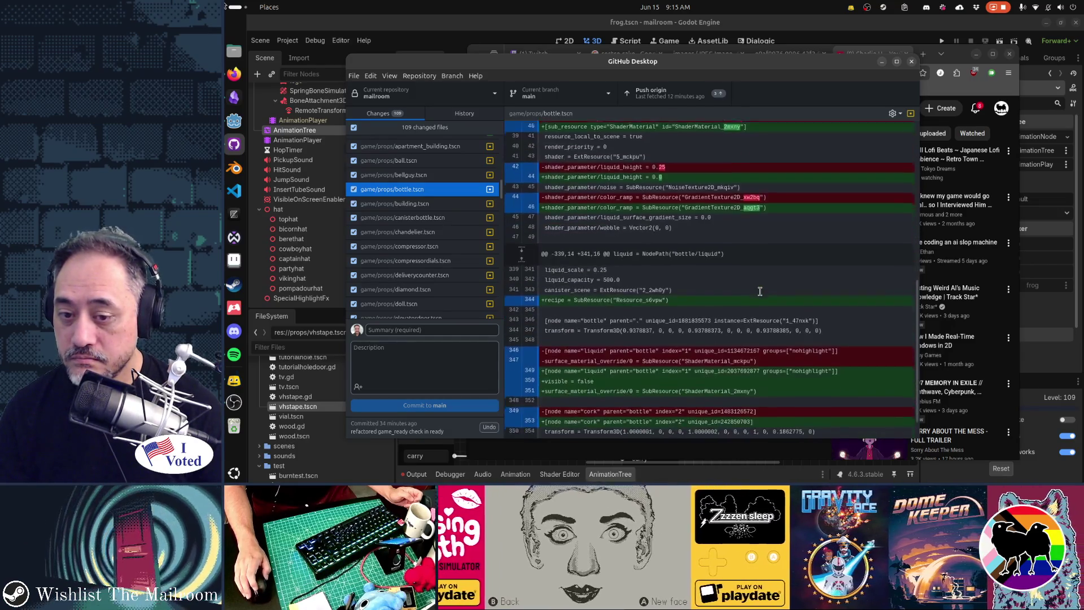
scroll(424, 226, up, 5)
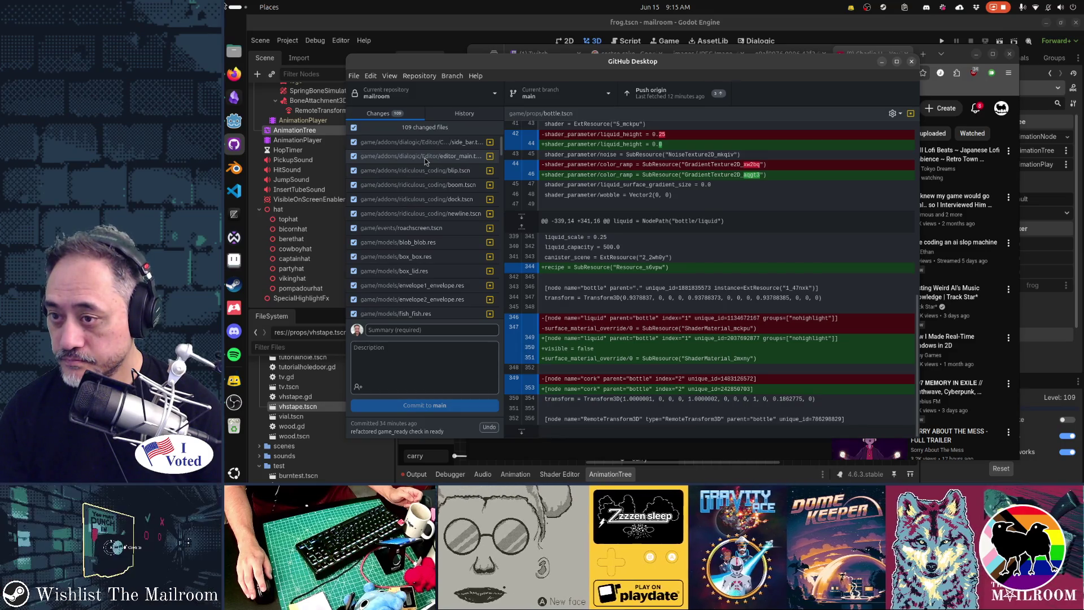
Step: Check the side_bar.tscn, editor_main.tscn and blip.tscn diffs
click(438, 147)
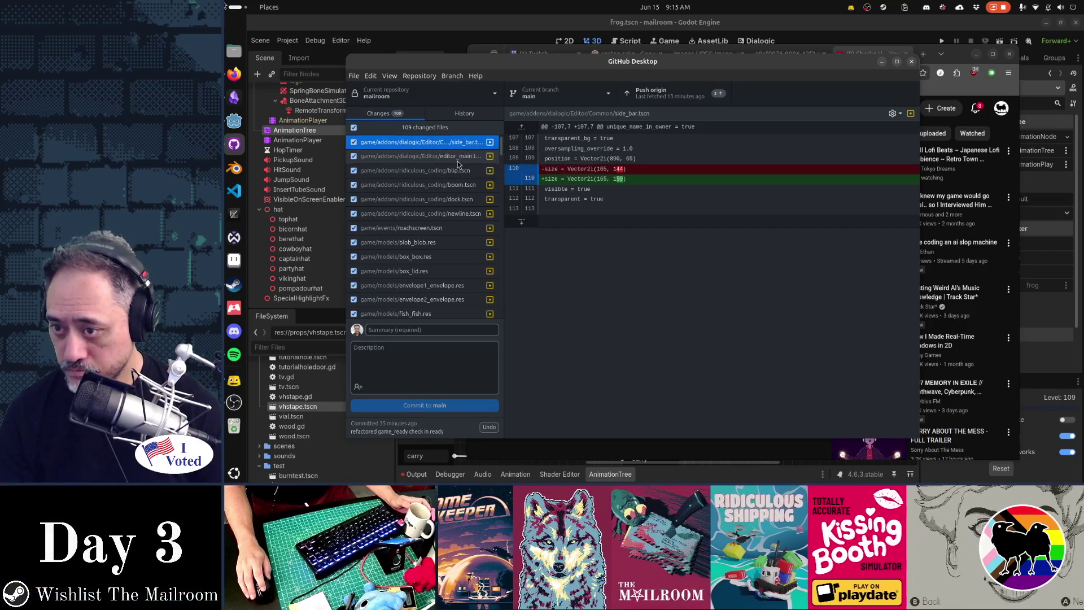
click(457, 158)
click(456, 170)
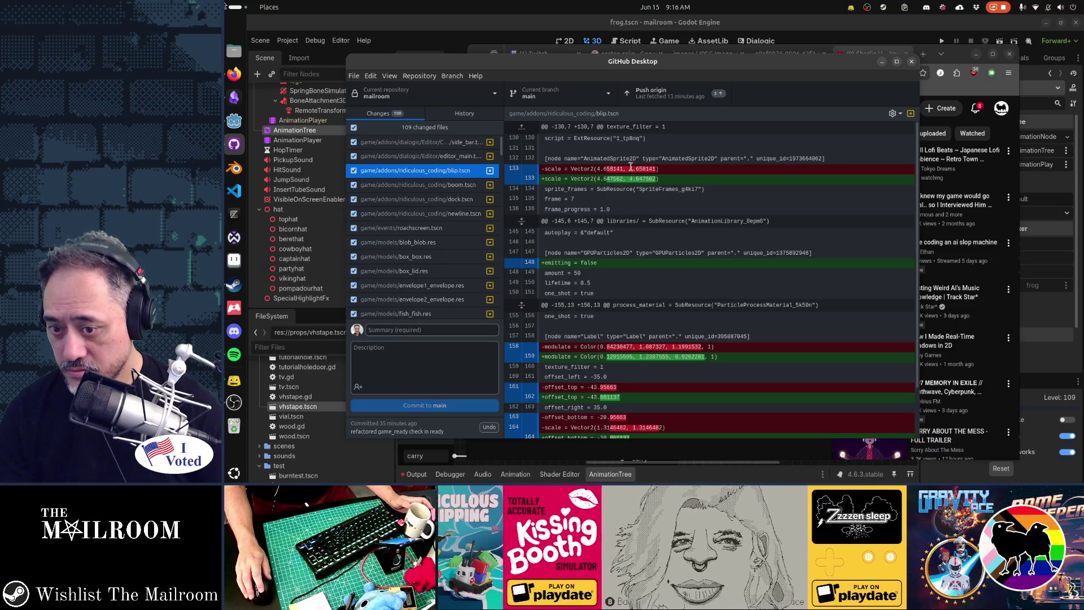
scroll(711, 351, down, 2)
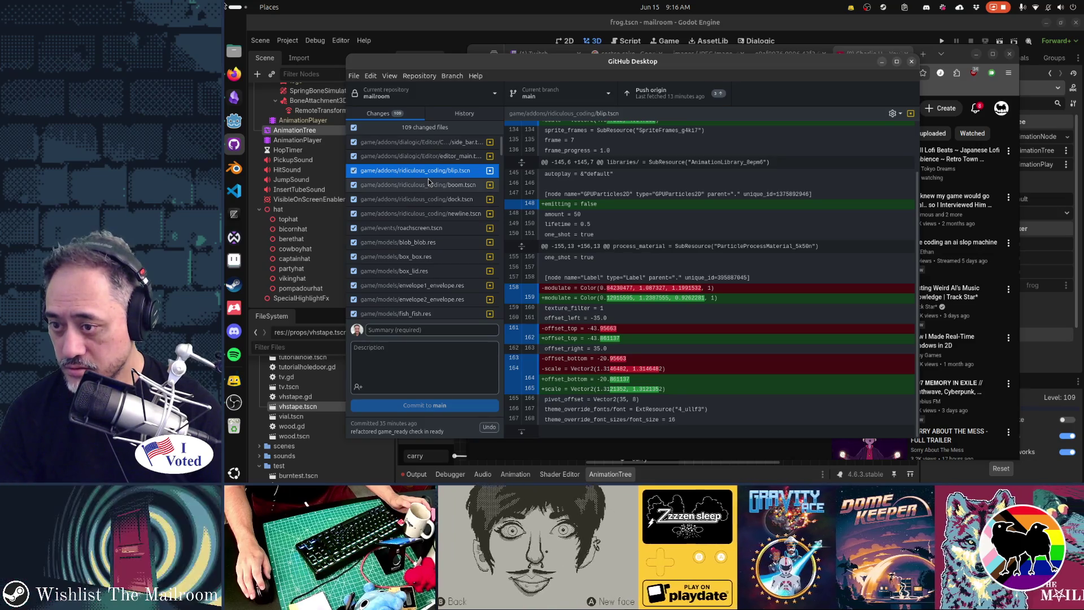
Step: Select the six addon .tscn files from side_bar through newline.tscn and discard their changes
shift+click(431, 216)
ctrl+click(432, 156)
ctrl+click(433, 141)
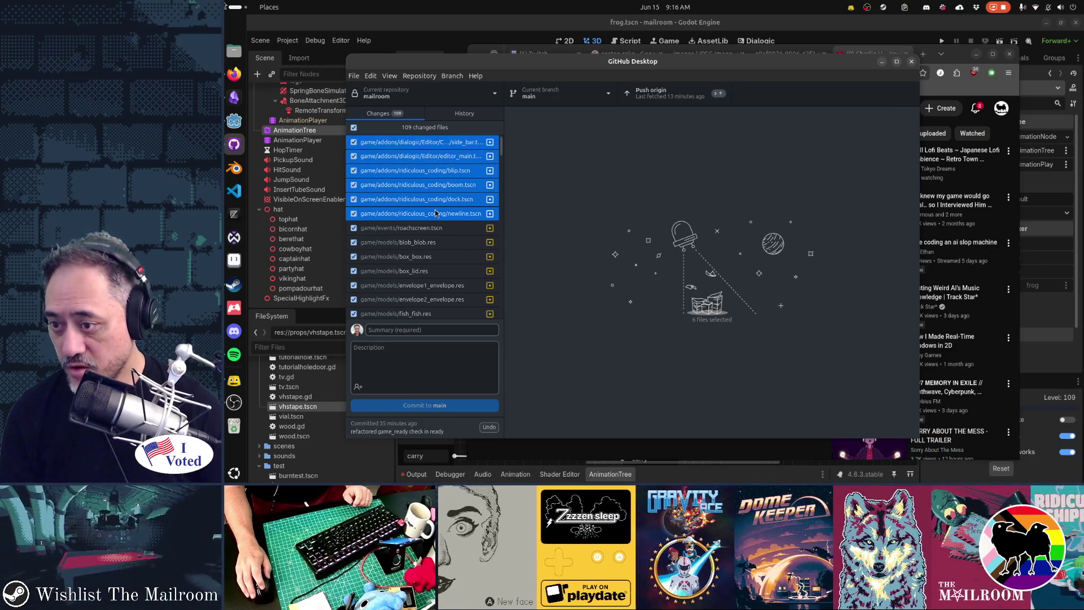
right_click(436, 205)
click(446, 206)
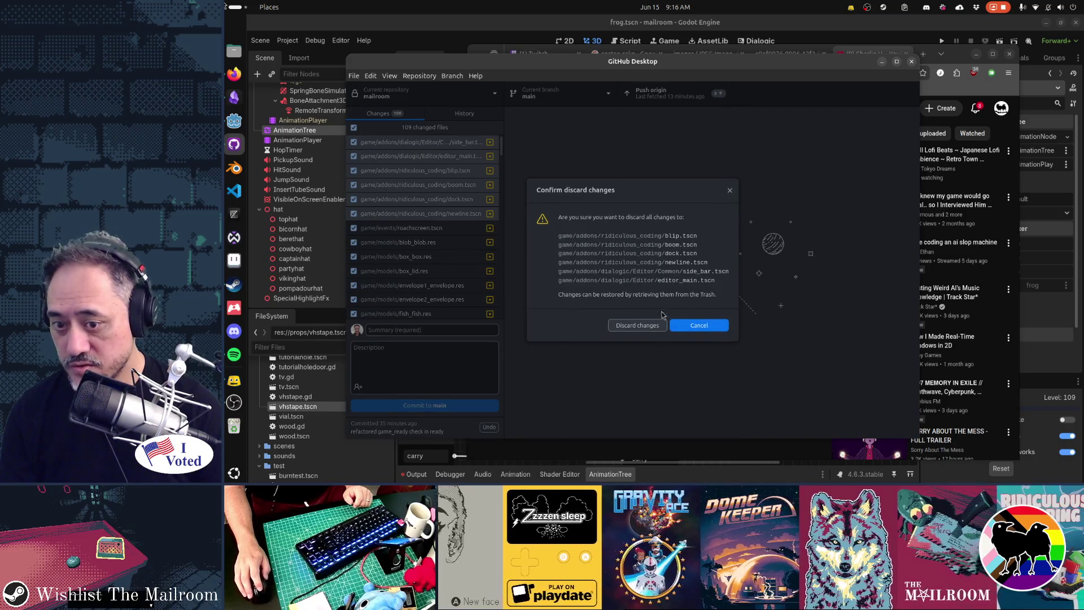
click(641, 326)
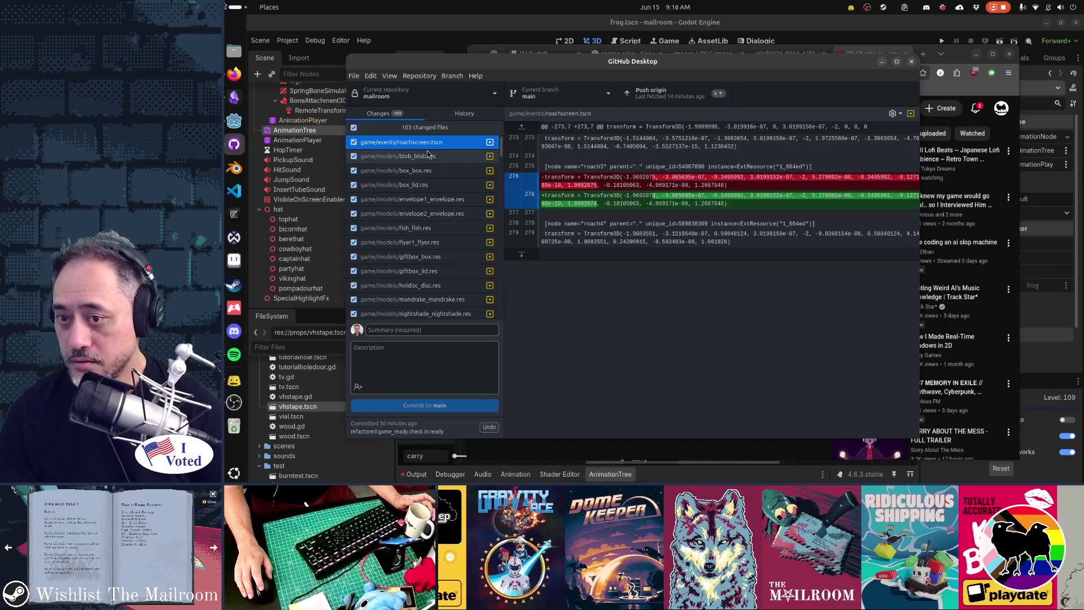
Step: Check the blob_blob.res, box_box.res, box_lid.res and envelope1_envelope.res model diffs
click(428, 156)
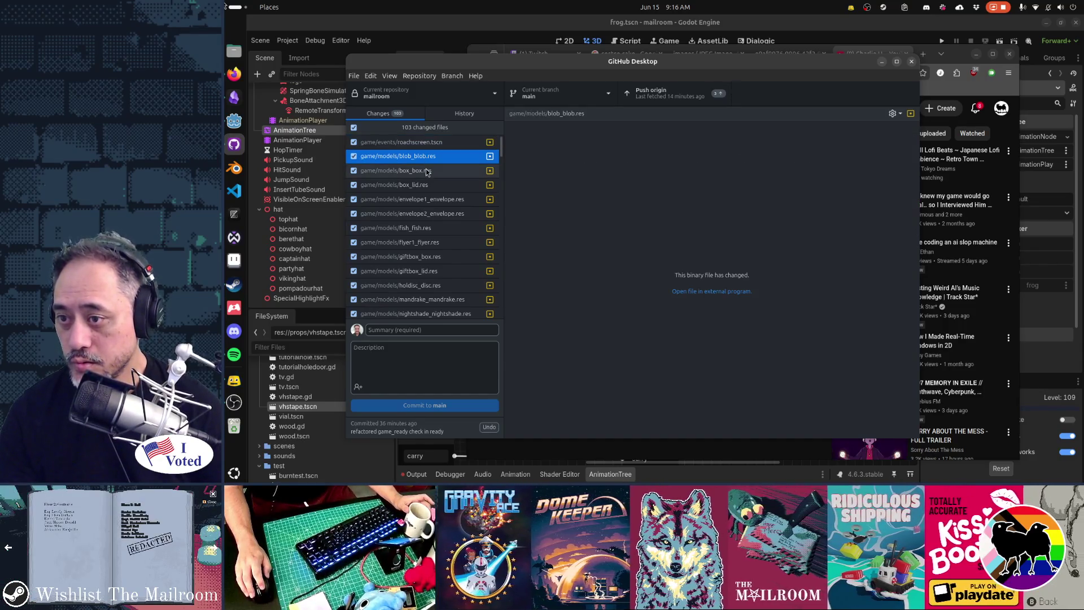
click(425, 170)
click(424, 187)
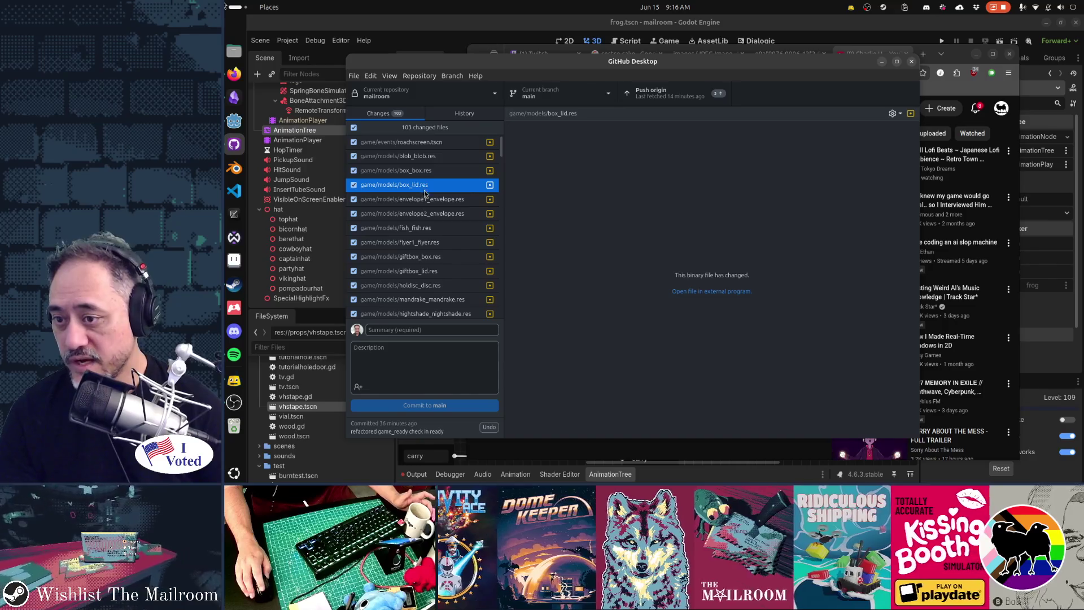
click(425, 199)
scroll(428, 226, down, 5)
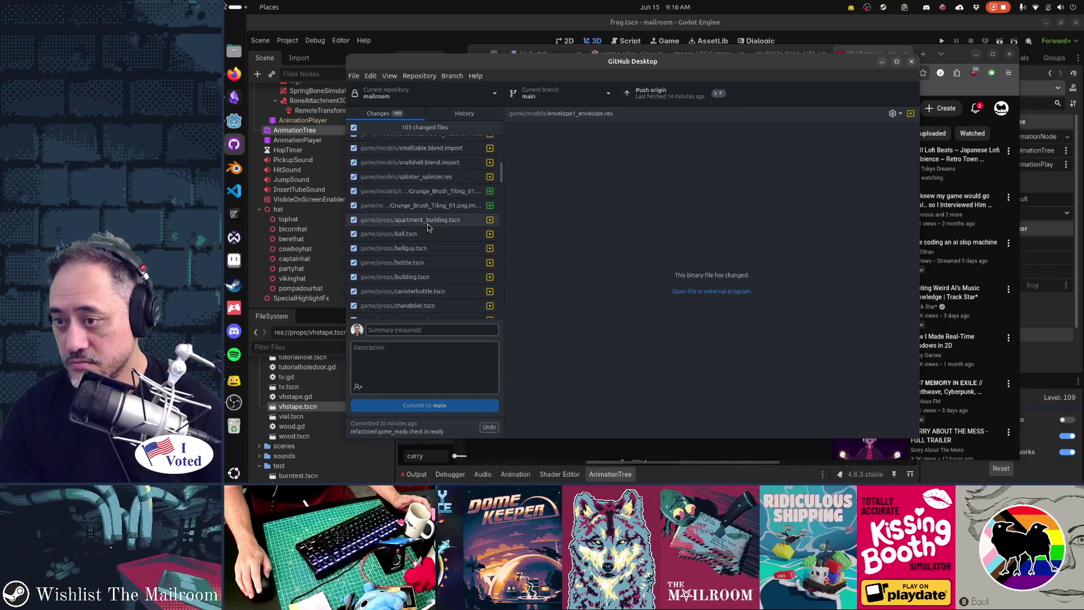
scroll(428, 228, down, 3)
scroll(428, 226, up, 2)
scroll(425, 218, down, 10)
scroll(425, 219, down, 2)
Step: View the Arabic dialogic character translation diff, then the compressordials.tscn diff
click(425, 217)
scroll(418, 254, down, 10)
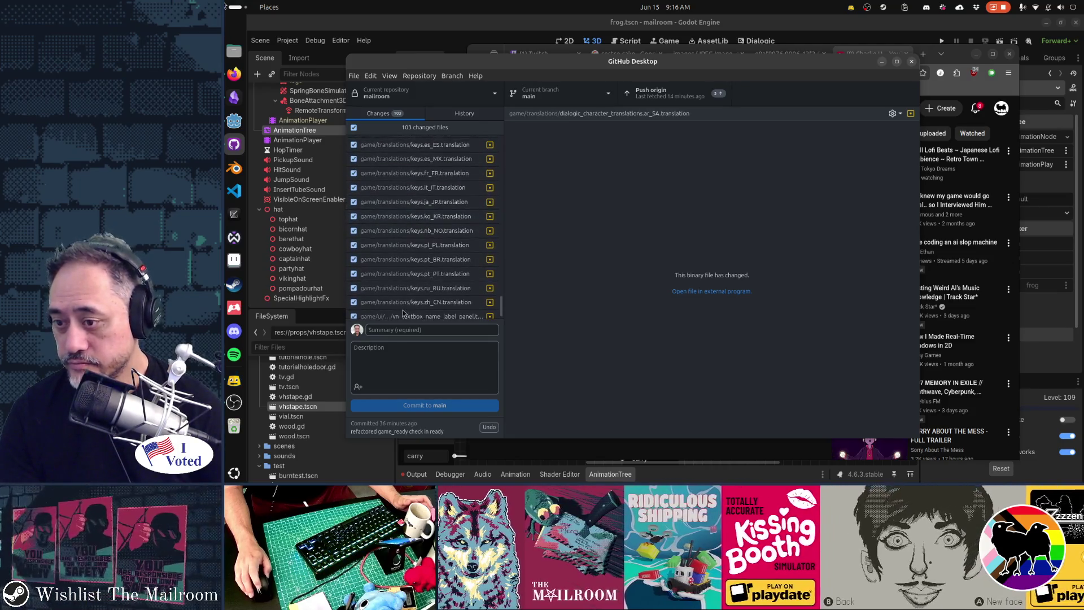
scroll(417, 294, up, 15)
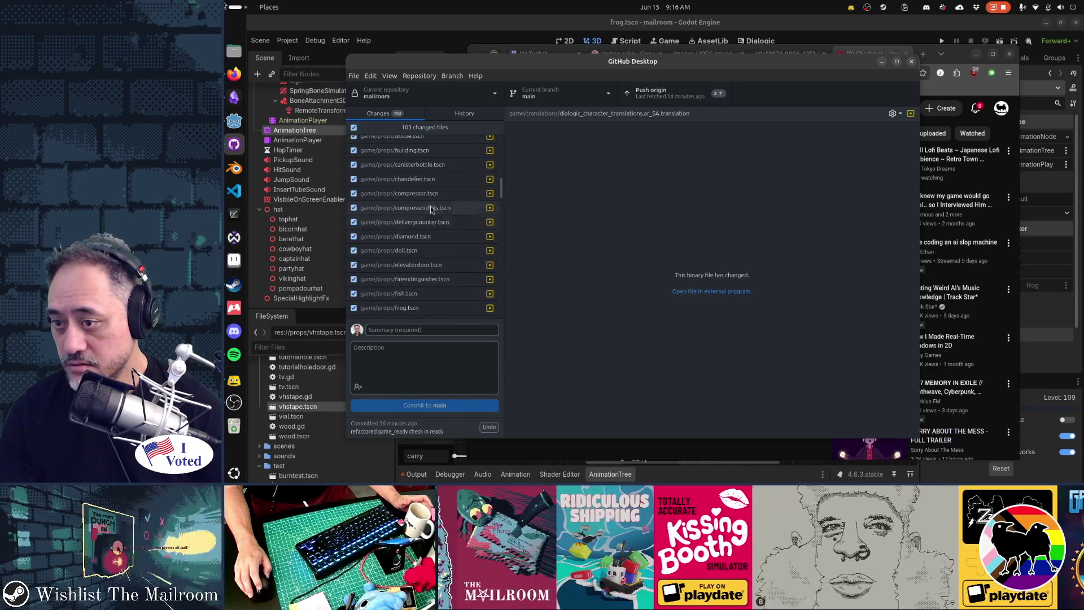
click(428, 210)
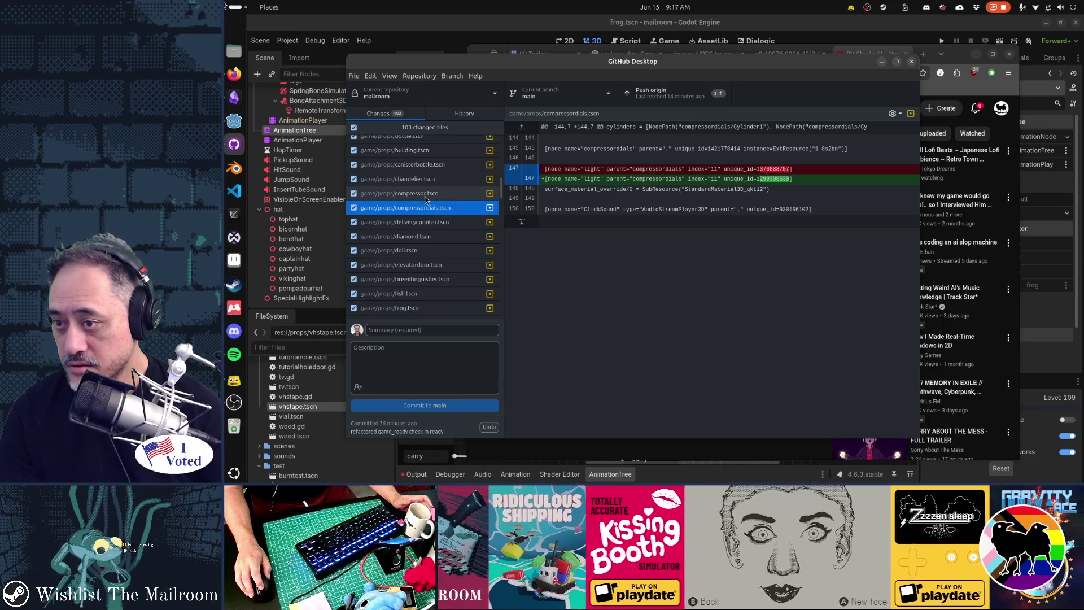
Step: Scroll the FileSystem dock up until compressordials and the crate files show
scroll(301, 413, up, 5)
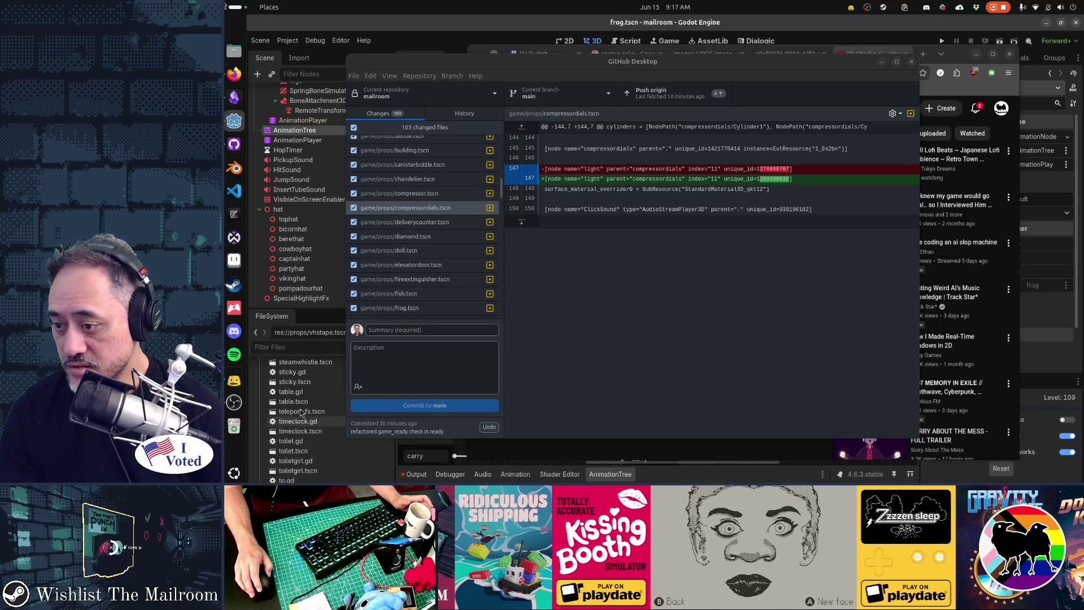
scroll(301, 412, up, 10)
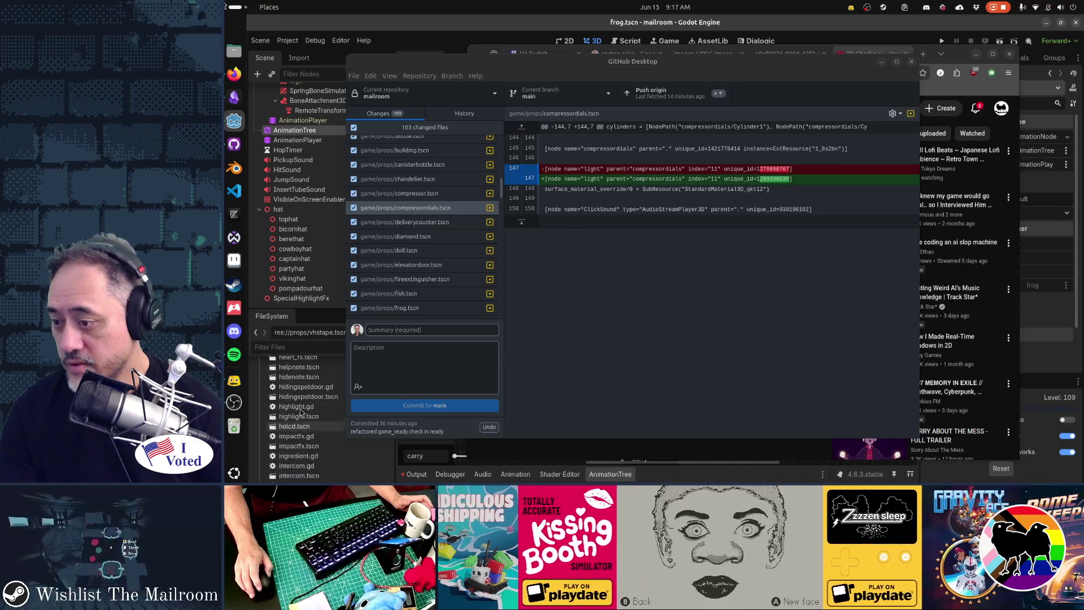
scroll(301, 413, up, 1)
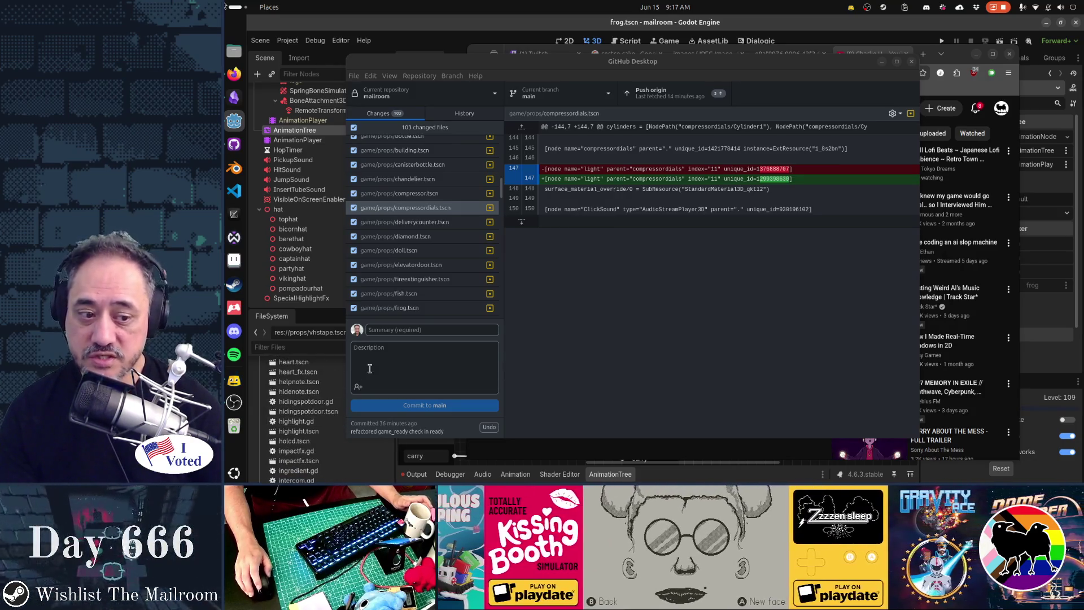
scroll(321, 404, up, 10)
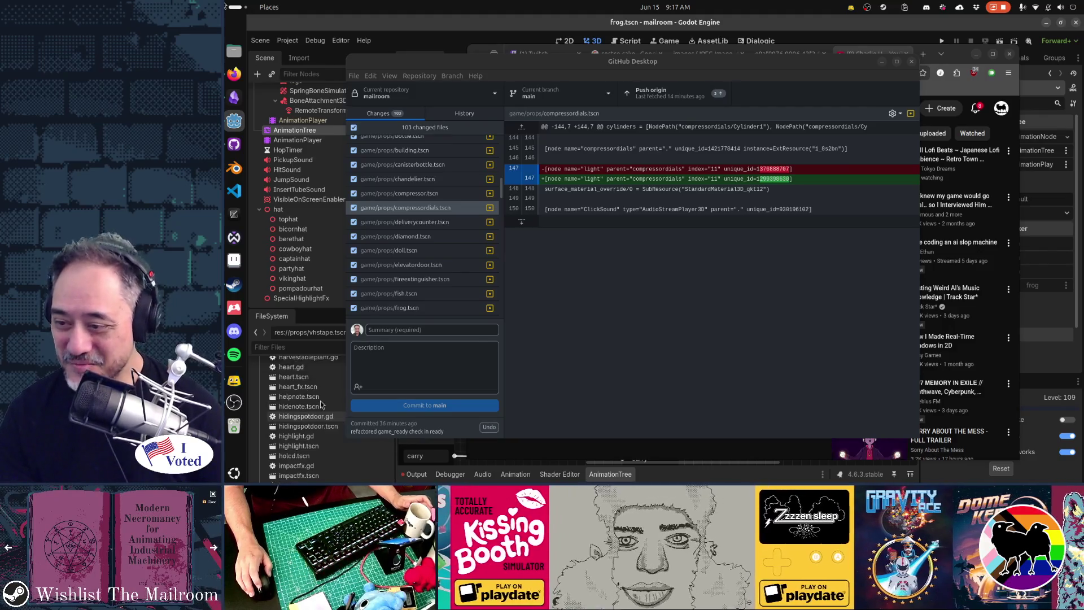
scroll(321, 404, up, 10)
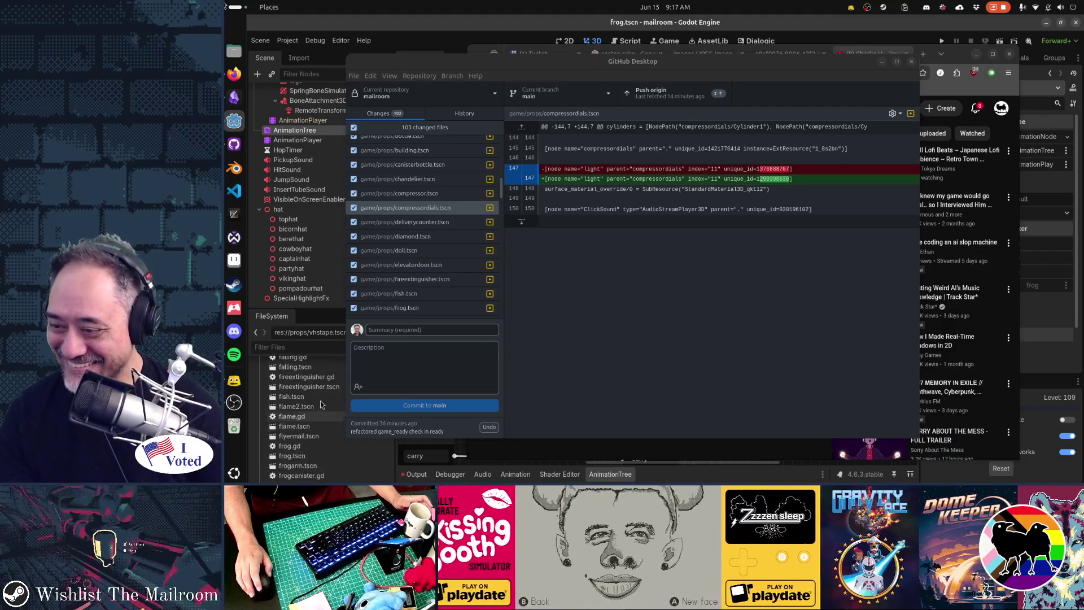
scroll(320, 404, up, 5)
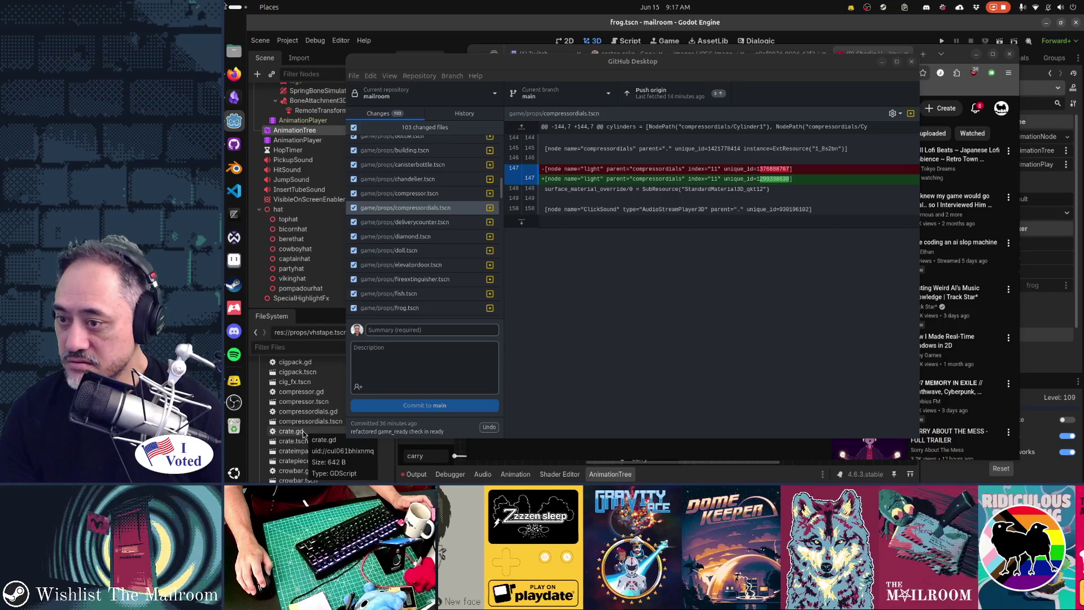
Step: Open crate.tscn and look at the crate scene's file actions and crate.gd
double_click(303, 441)
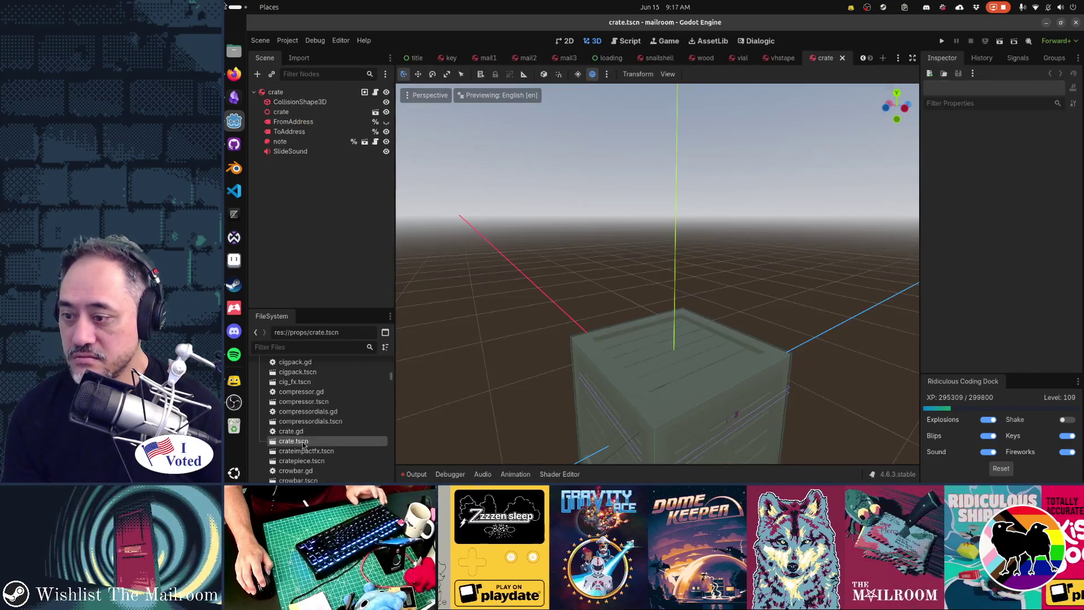
key(alt+Tab)
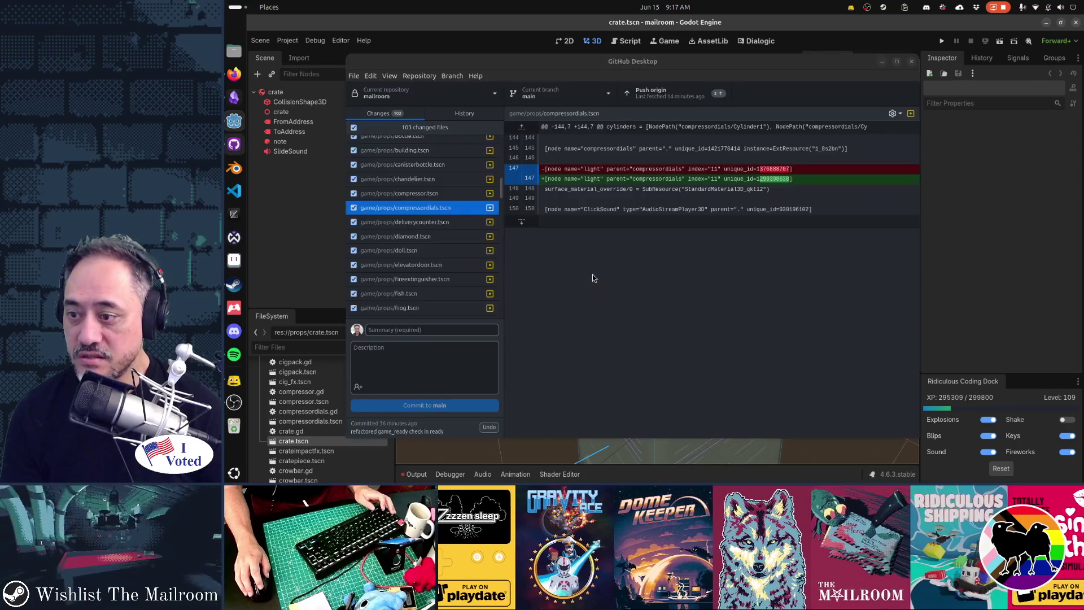
click(594, 278)
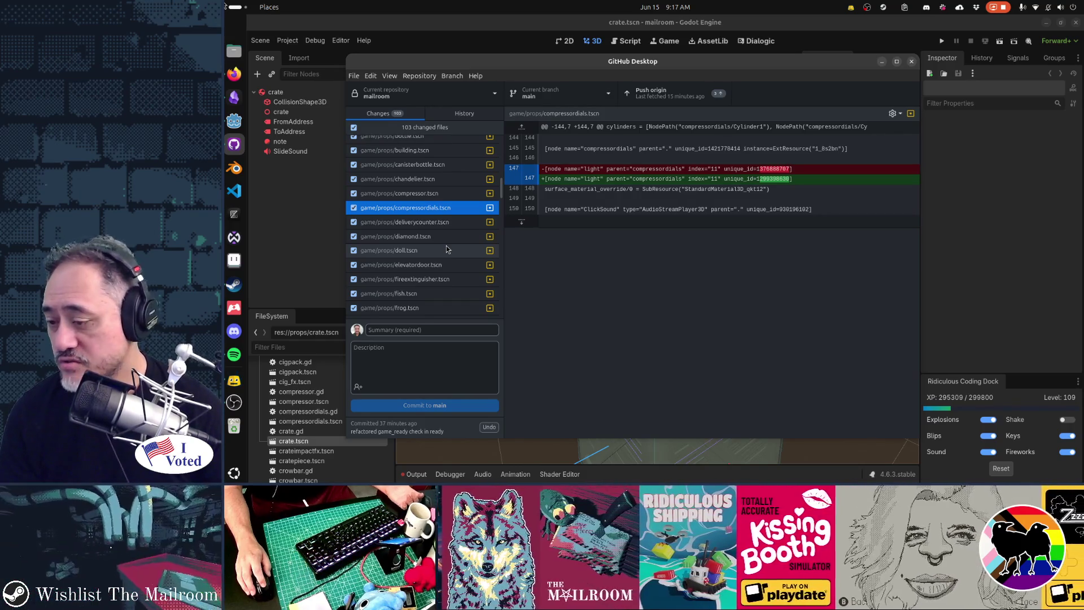
right_click(309, 441)
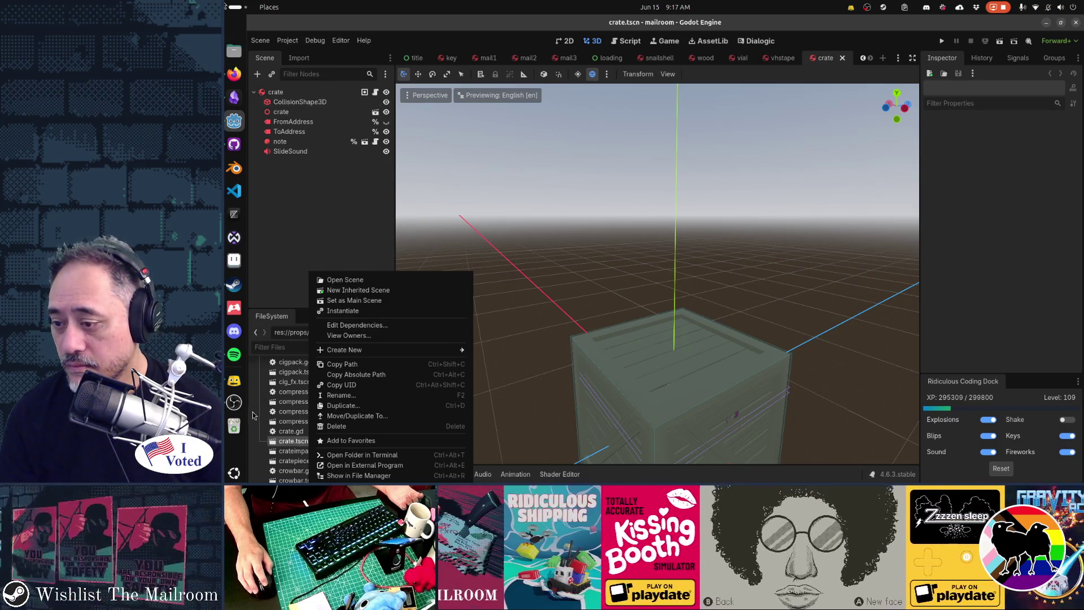
click(285, 432)
scroll(299, 418, up, 3)
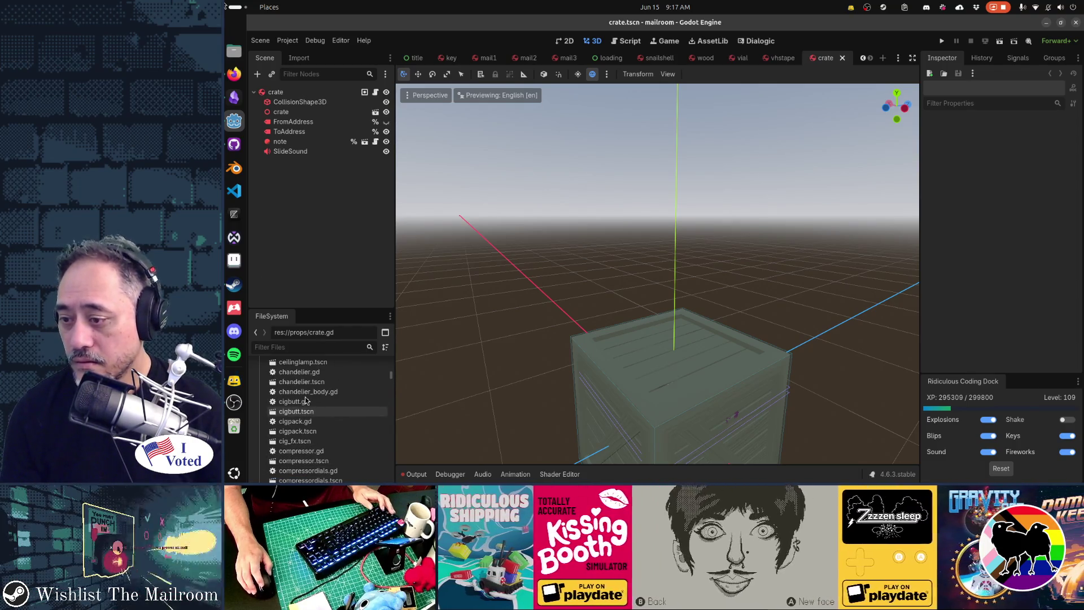
Step: Open cigbutt.tscn and cigpack.tscn in their own scene tabs
key(alt+Tab)
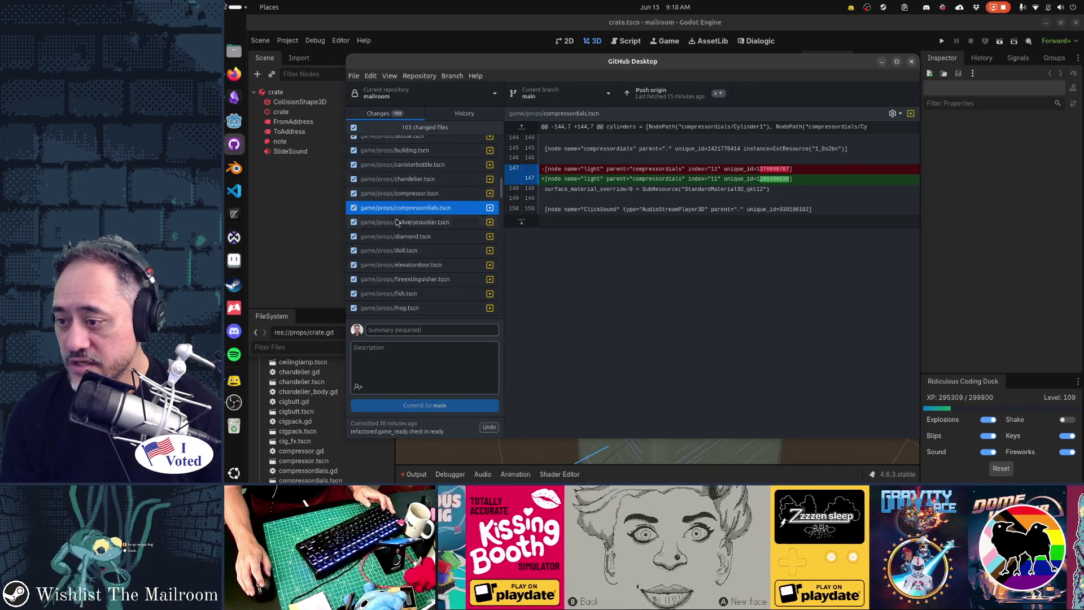
double_click(310, 412)
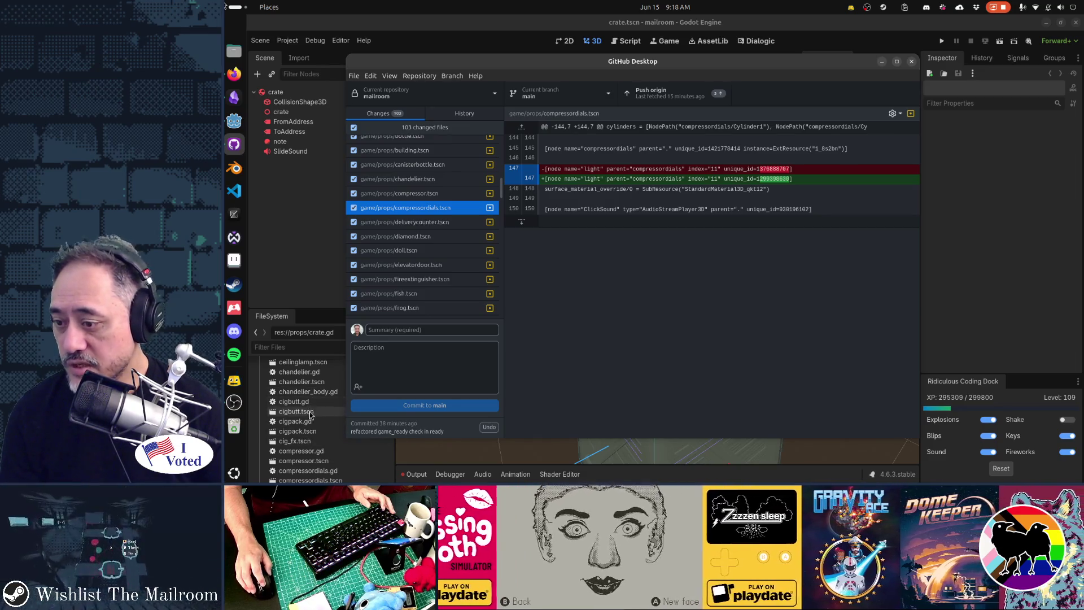
double_click(310, 431)
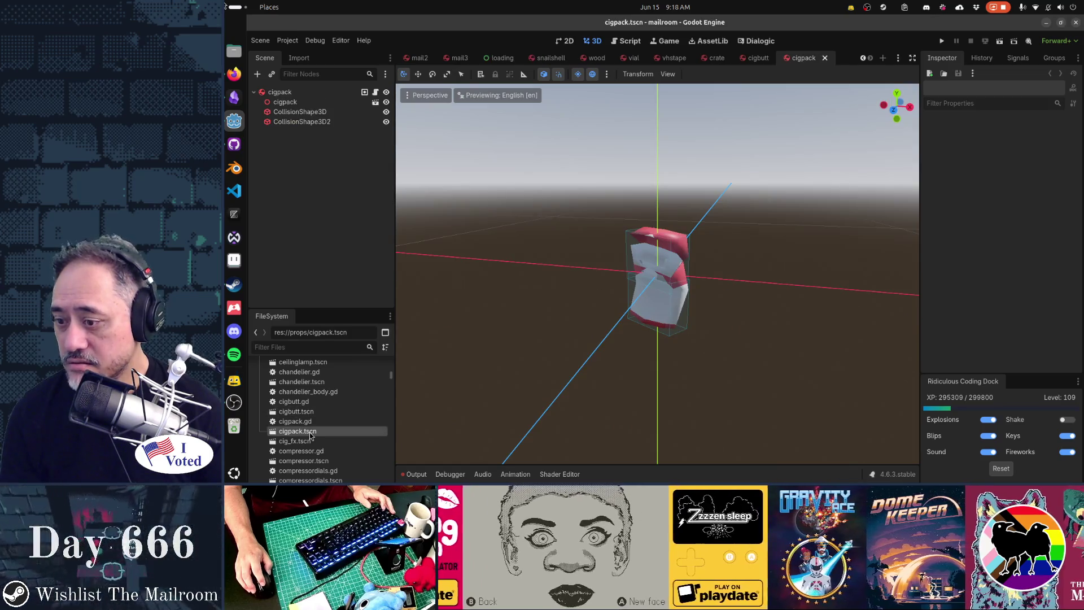
Step: Open cig_fx.tscn, return to cigpack.tscn, view cigpack.gd, then open cigbutt.tscn
double_click(308, 442)
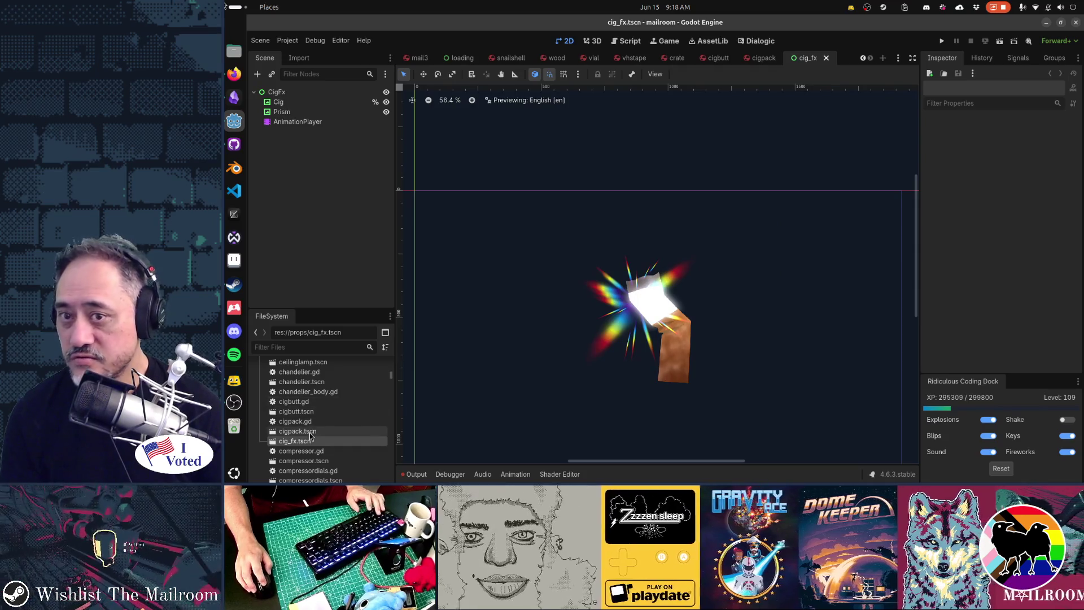
double_click(309, 432)
double_click(299, 421)
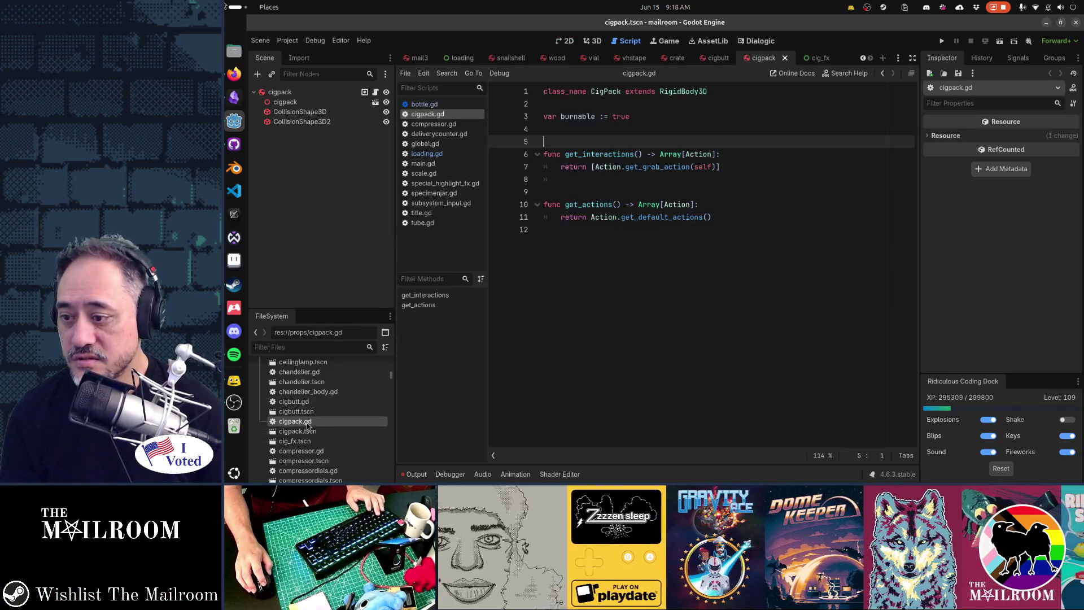
double_click(304, 411)
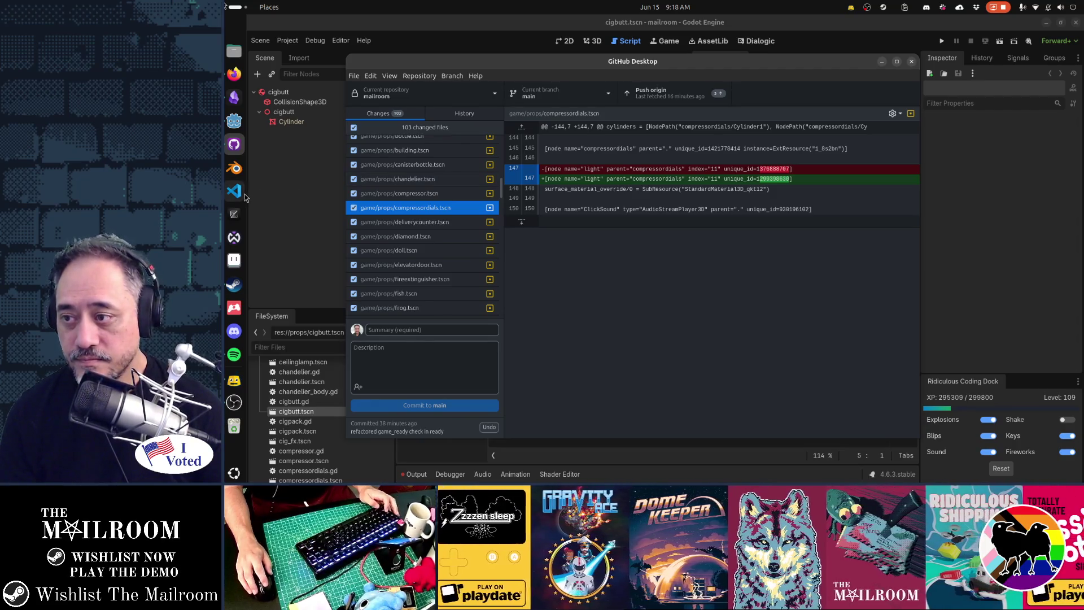
key(super)
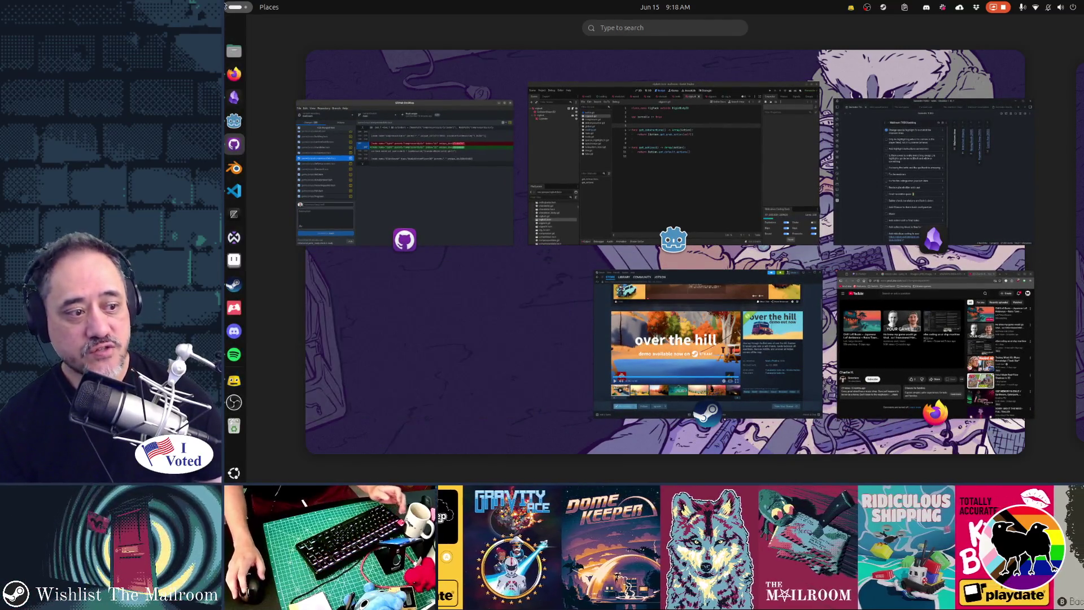
mouse_move(225, 6)
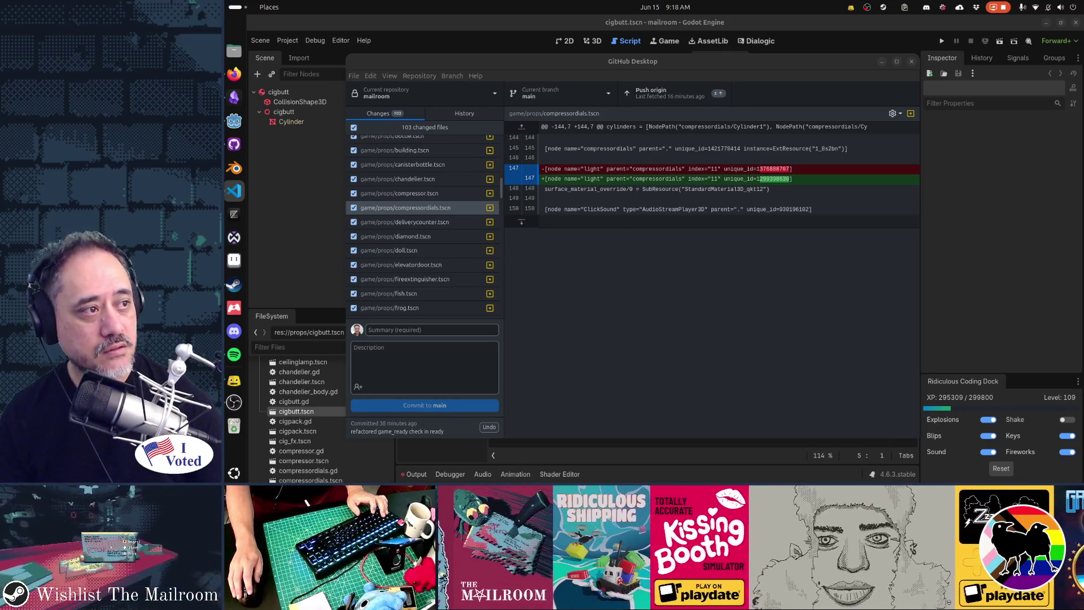
key(alt+Tab)
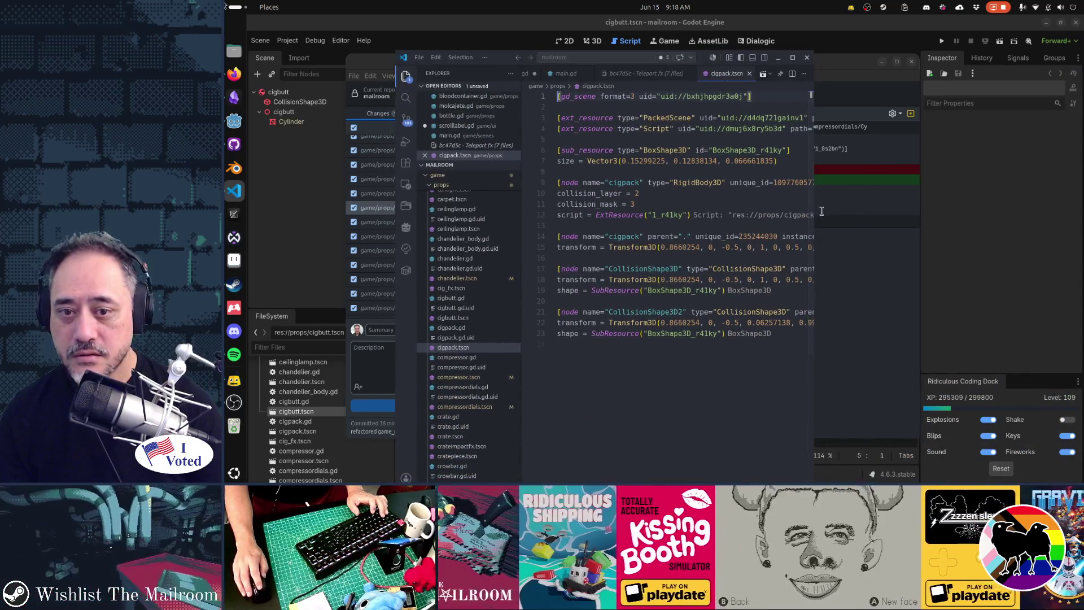
Step: Widen VS Code to read cigpack.tscn, highlight the script uid on line 4, and return
mouse_move(792, 240)
mouse_down()
mouse_move(1001, 238)
mouse_move(805, 174)
mouse_move(848, 219)
mouse_up()
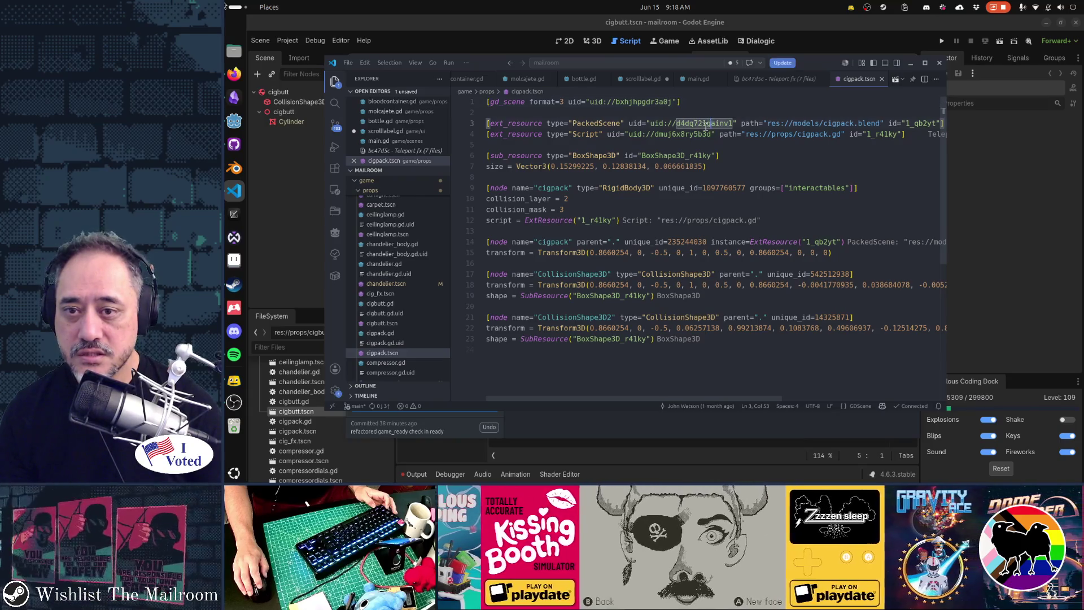
click(678, 134)
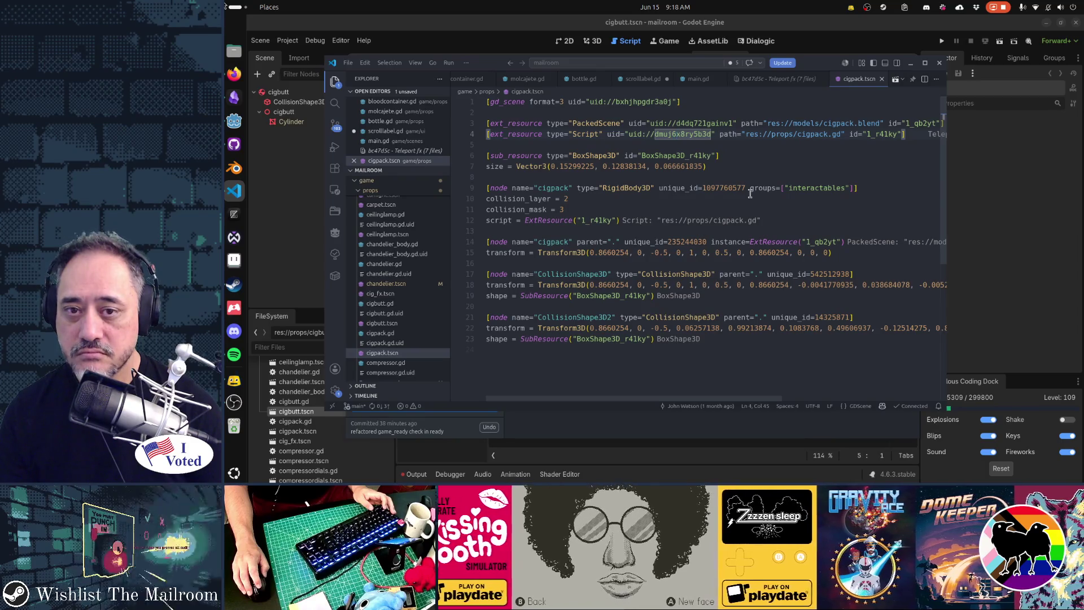
key(alt+Tab)
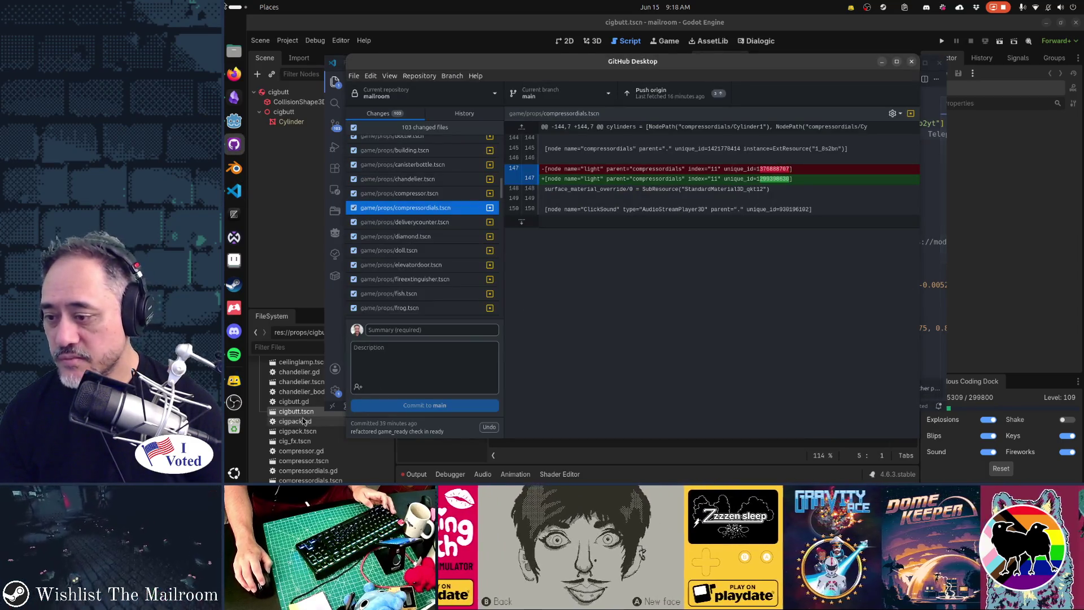
key(alt+Tab)
scroll(299, 406, up, 5)
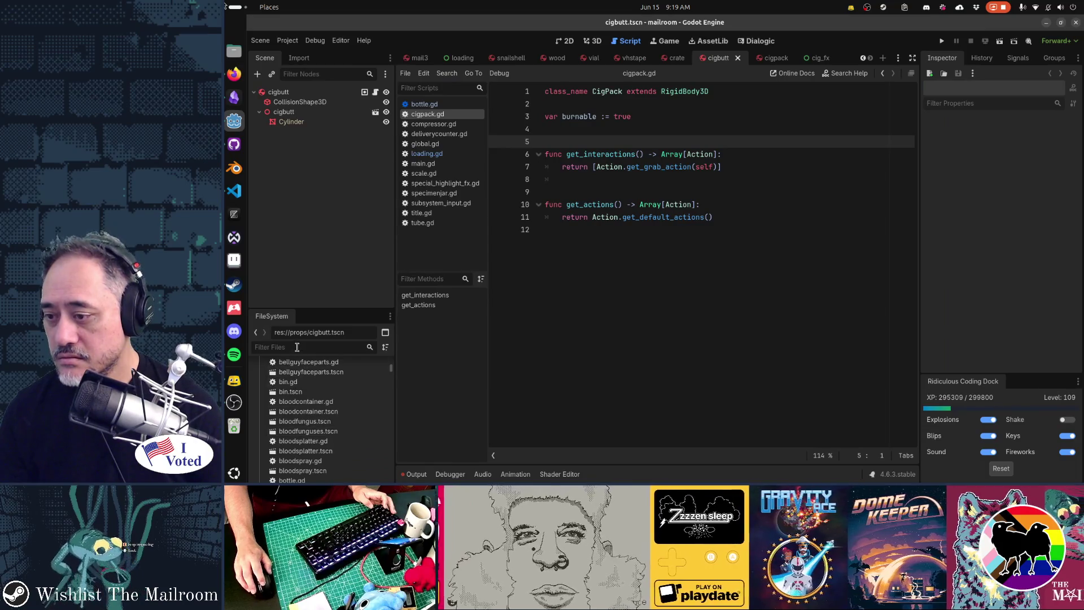
key(alt+Tab)
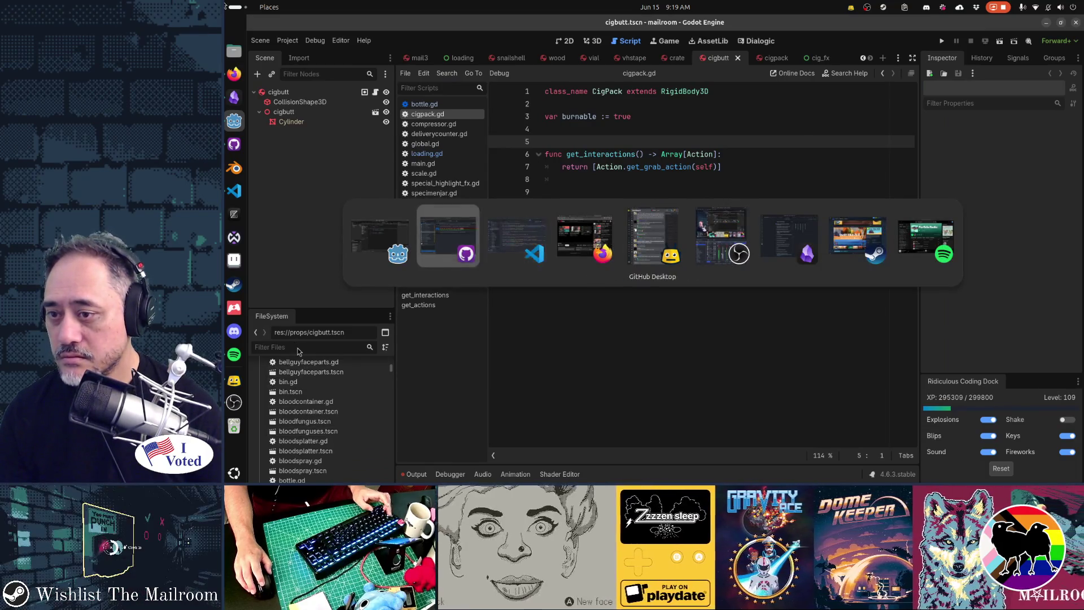
scroll(424, 279, up, 6)
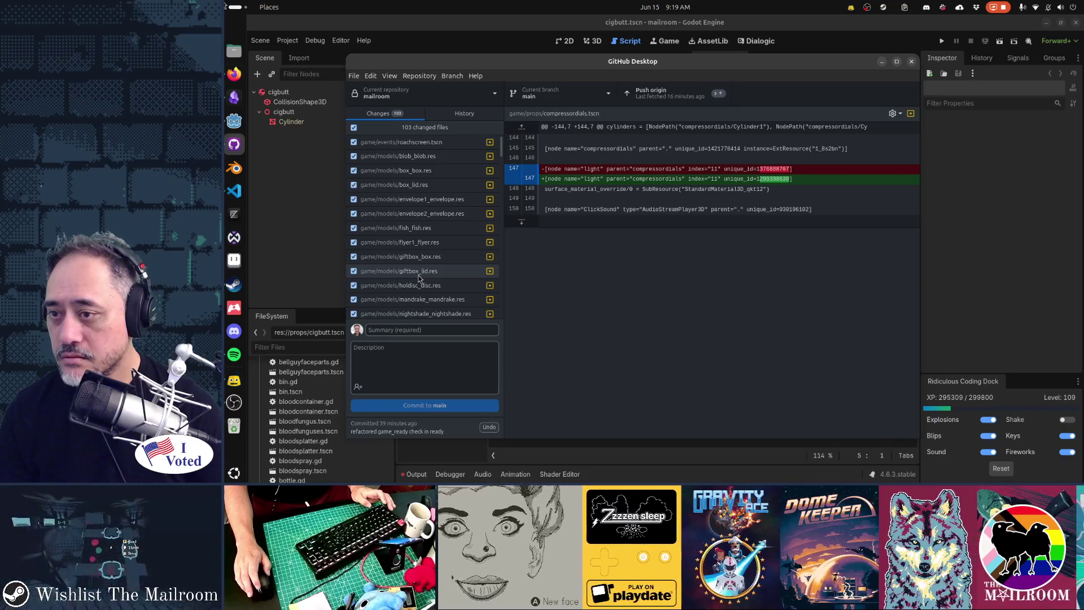
scroll(421, 185, down, 2)
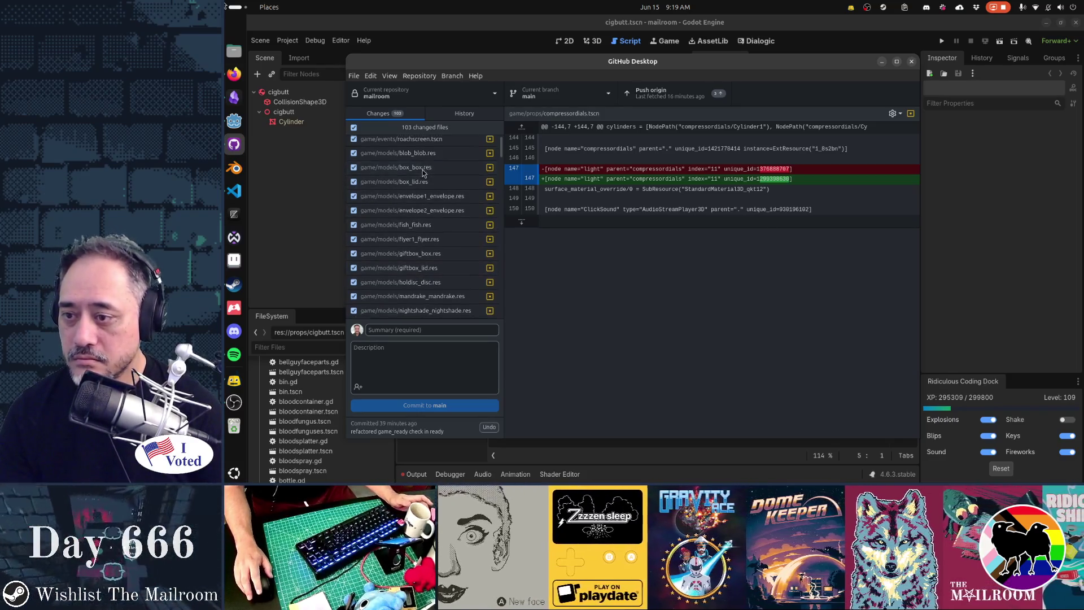
scroll(423, 173, up, 2)
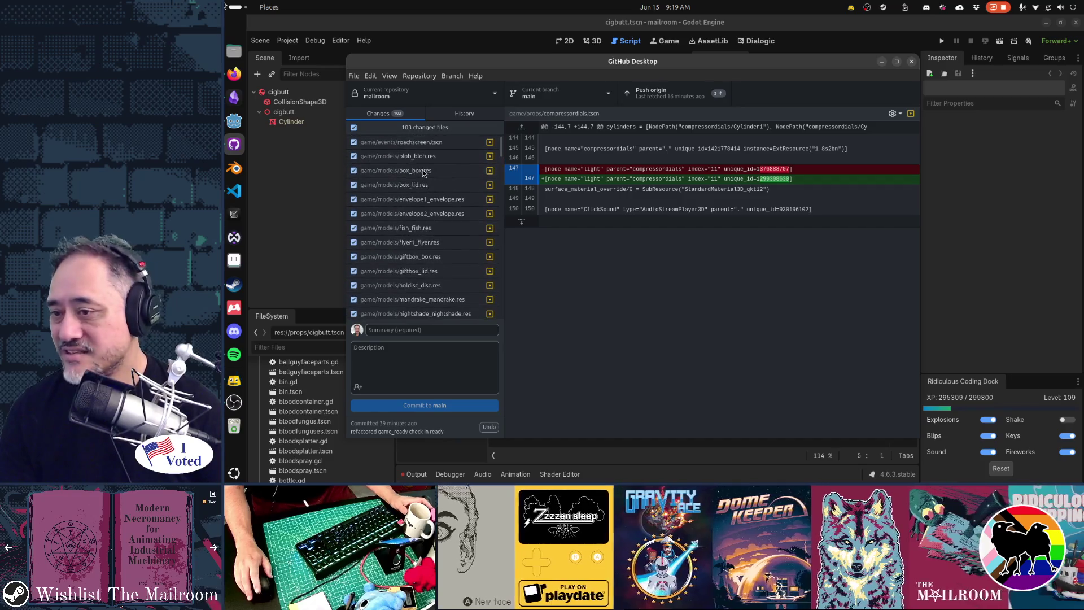
scroll(423, 173, down, 2)
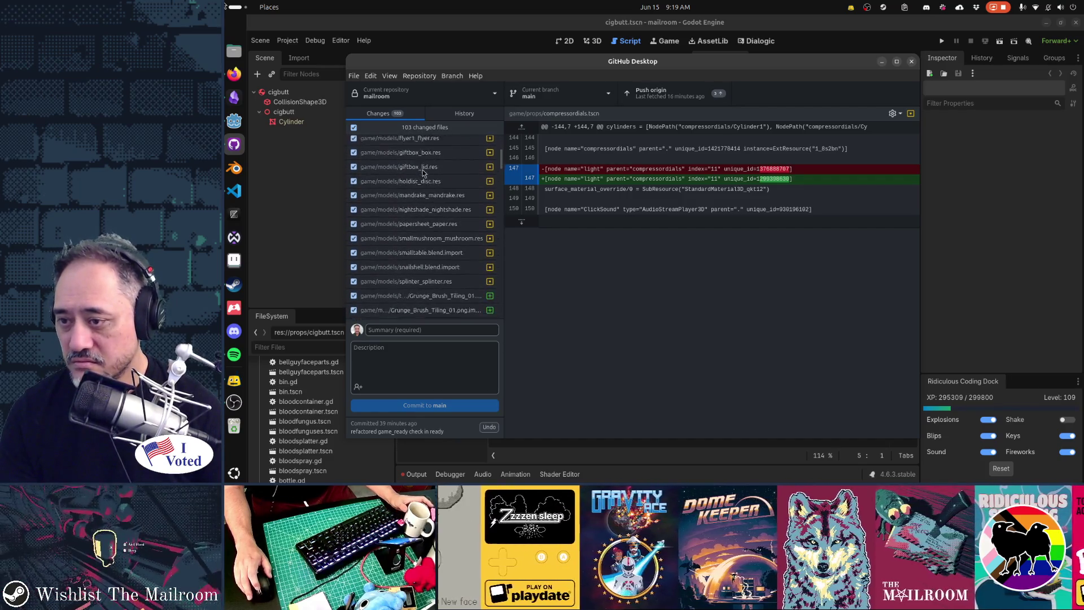
scroll(423, 173, up, 2)
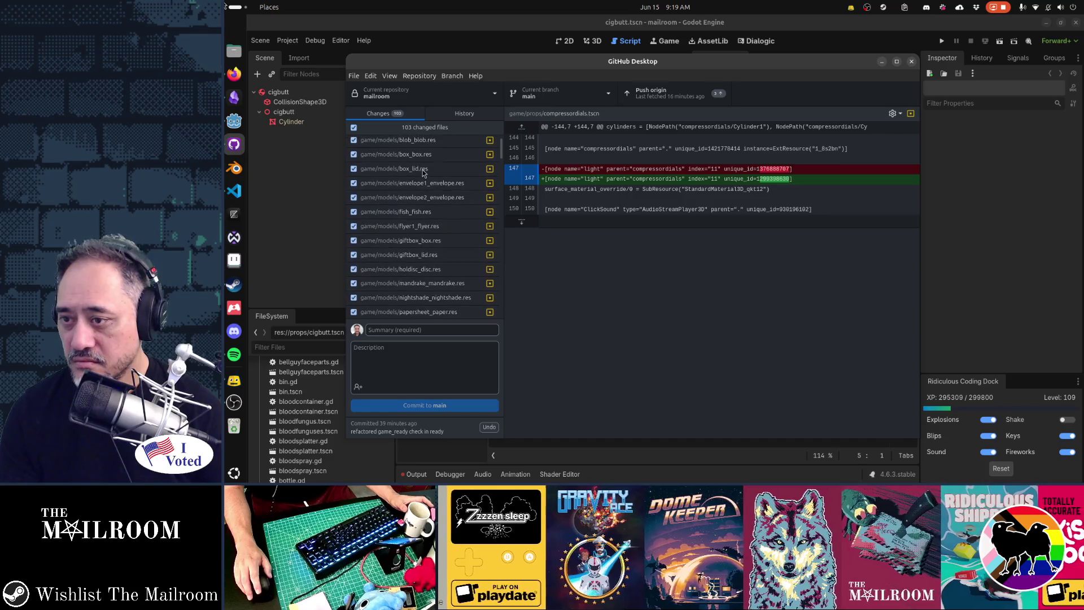
scroll(422, 173, up, 1)
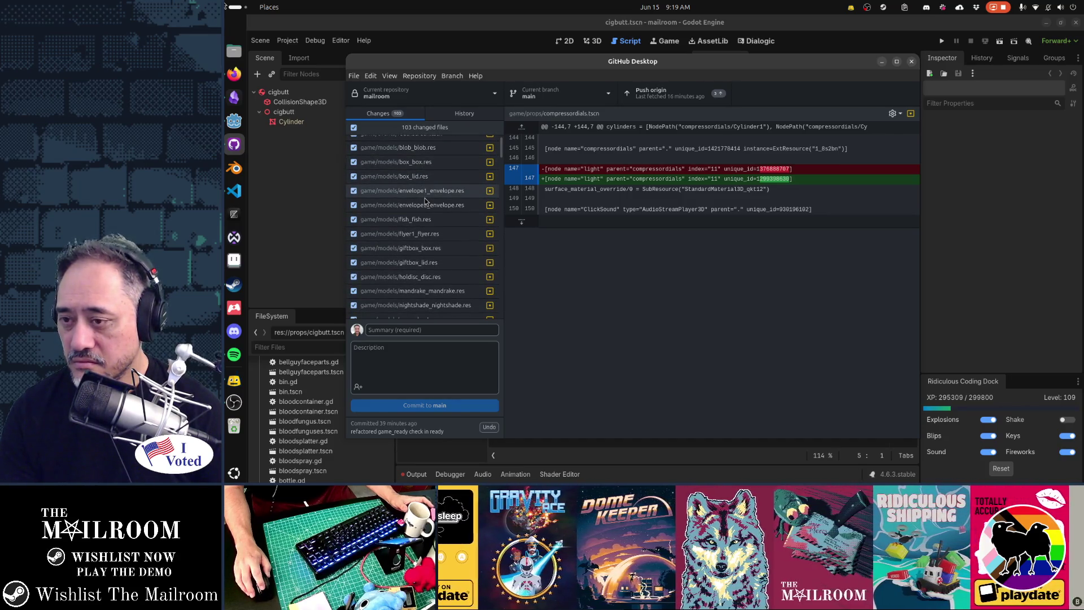
scroll(425, 200, down, 5)
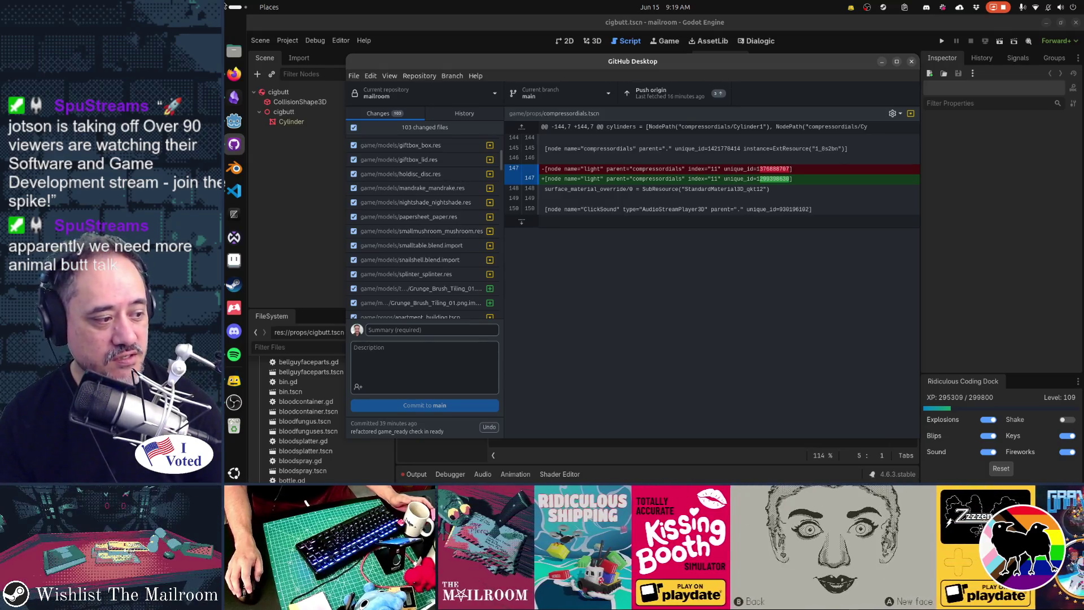
key(alt+Tab)
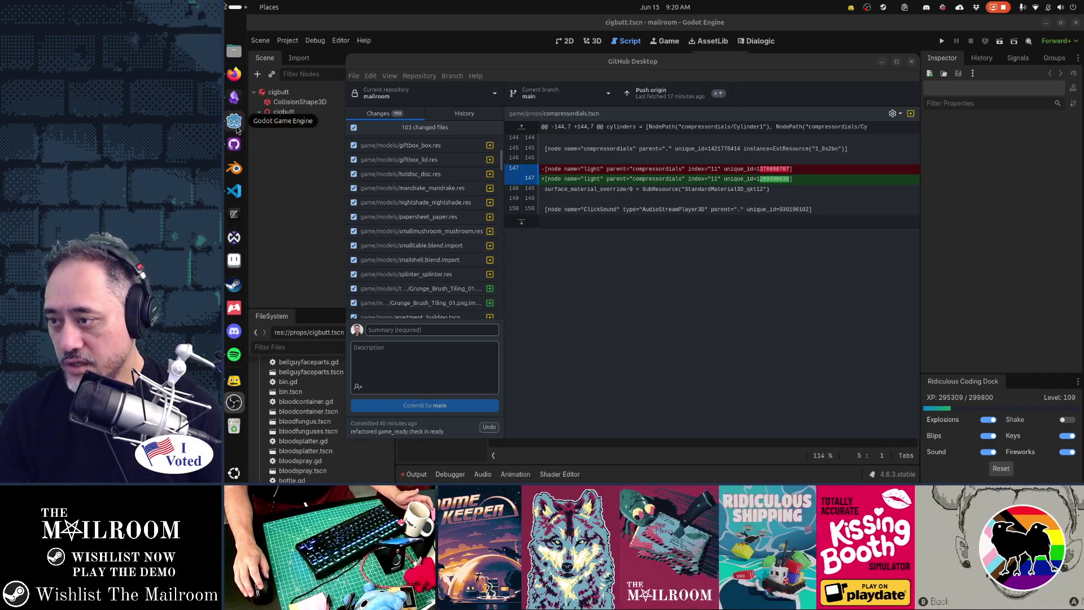
Step: Expand the game/models folder of .blend files in VS Code's Explorer and browse it
click(235, 192)
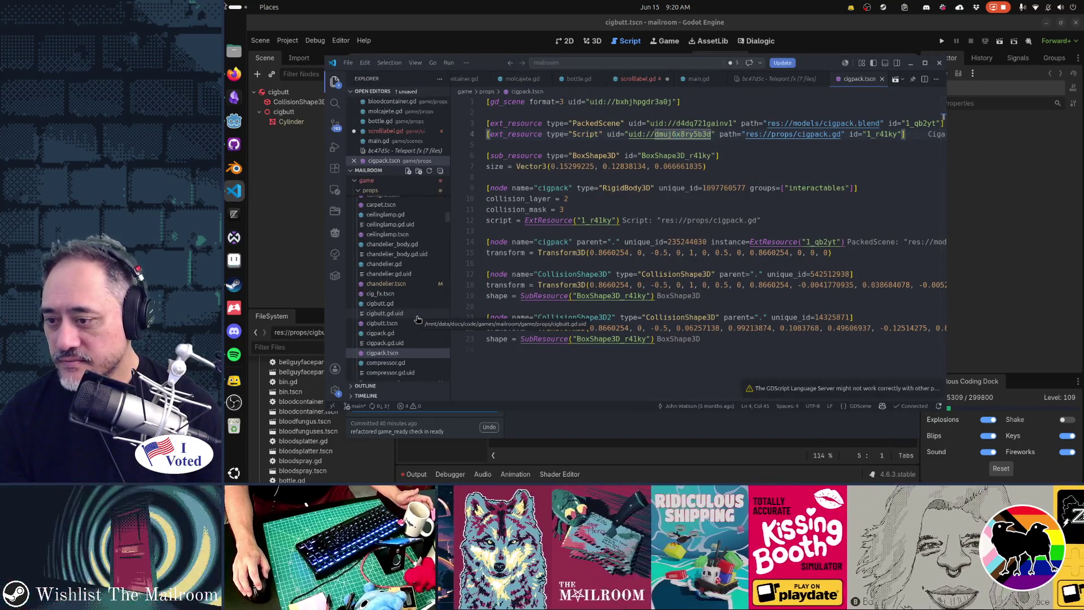
scroll(418, 320, up, 6)
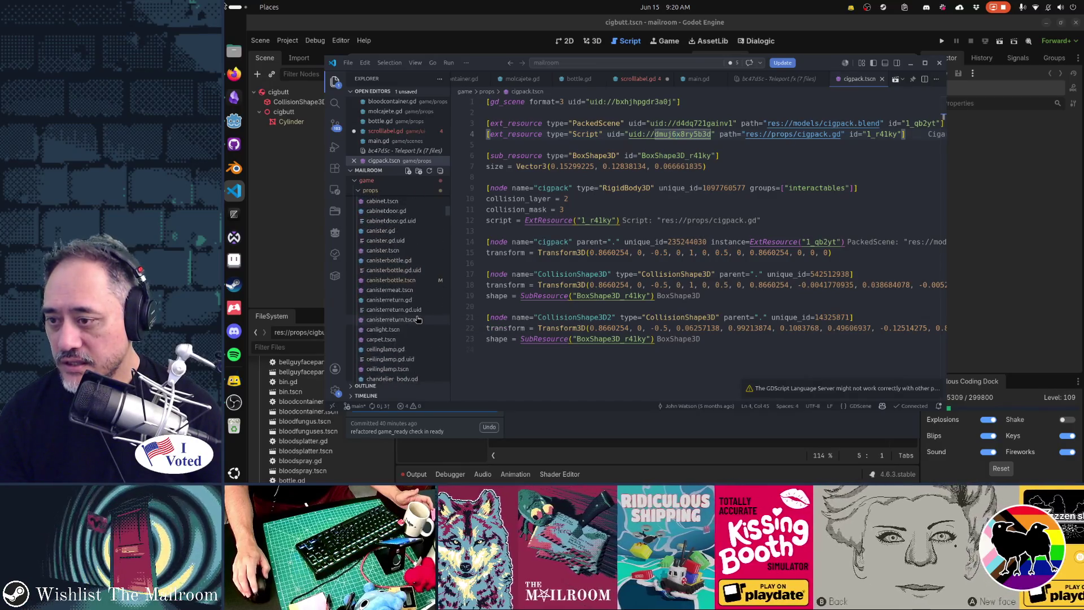
scroll(418, 319, up, 10)
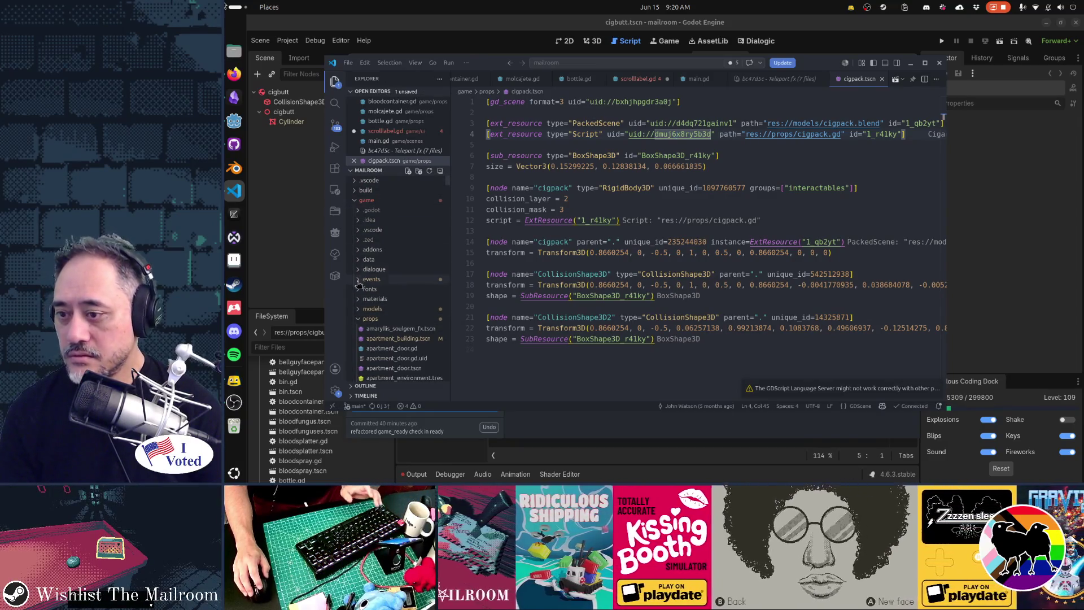
click(358, 310)
scroll(407, 312, down, 5)
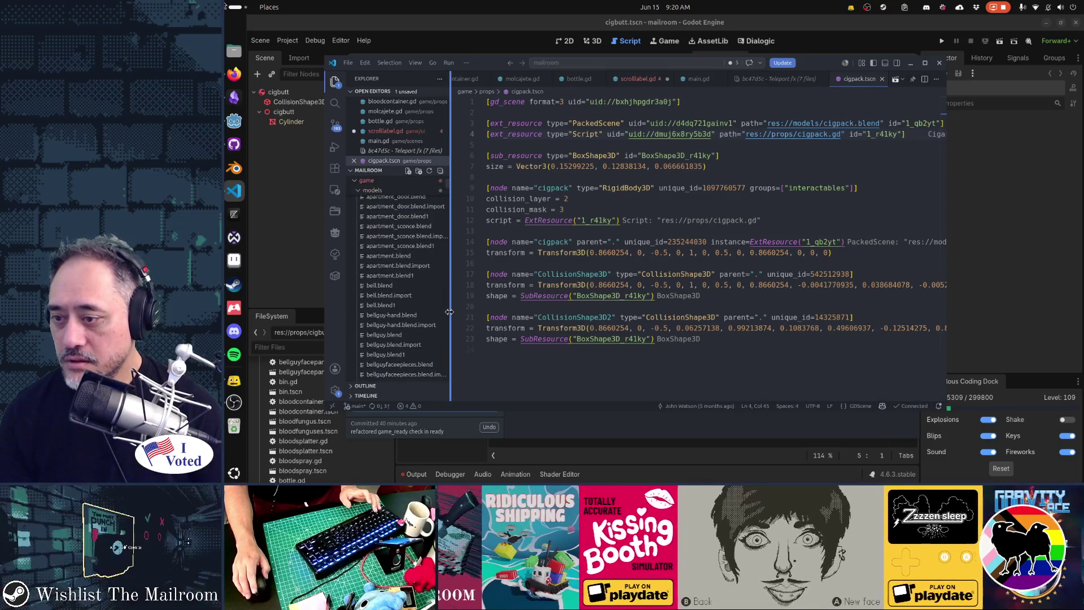
scroll(449, 312, down, 8)
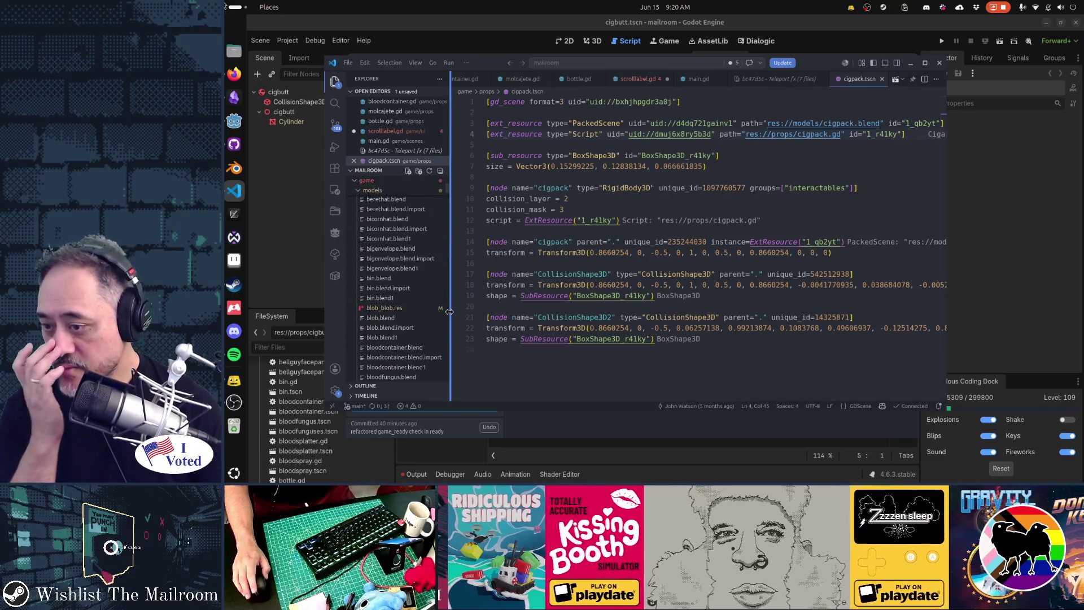
scroll(449, 311, down, 4)
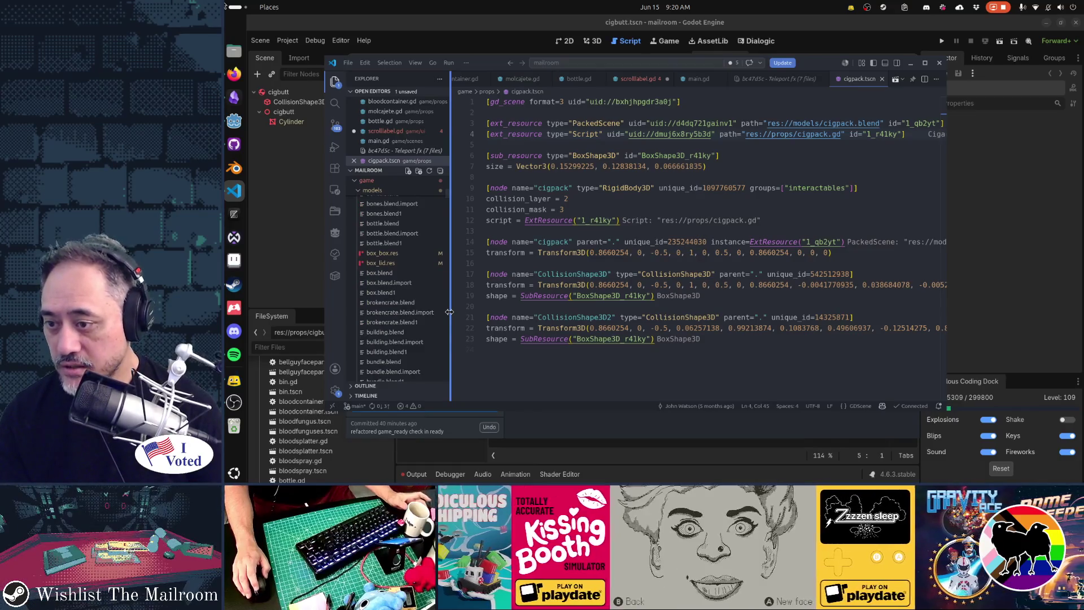
click(322, 350)
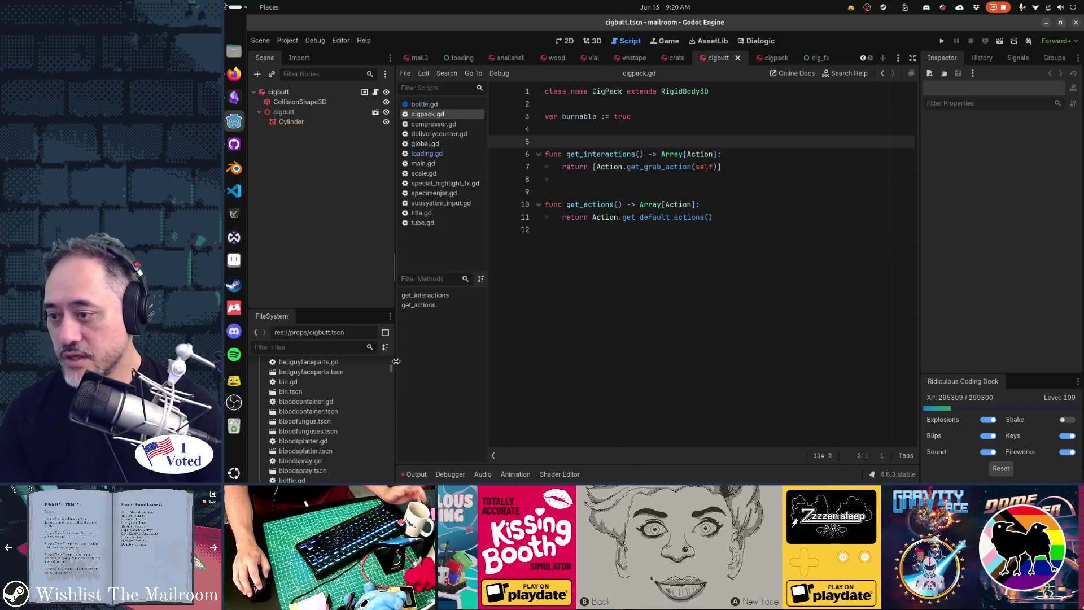
Step: Filter the FileSystem to 'cigbutt' and open cigbutt.blend's Advanced Import Settings
text(cigbutt)
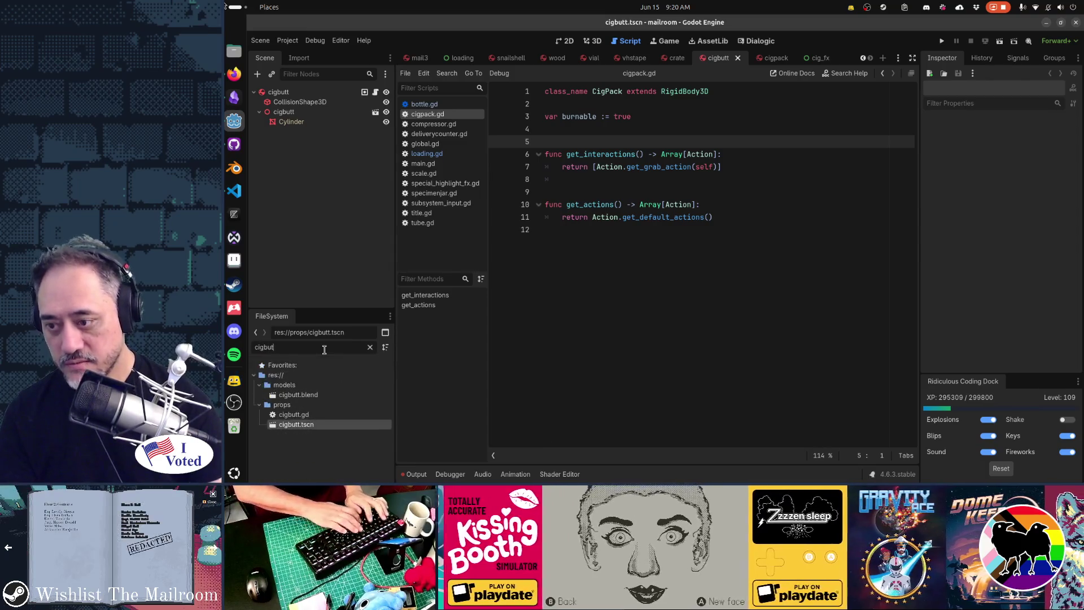
double_click(316, 395)
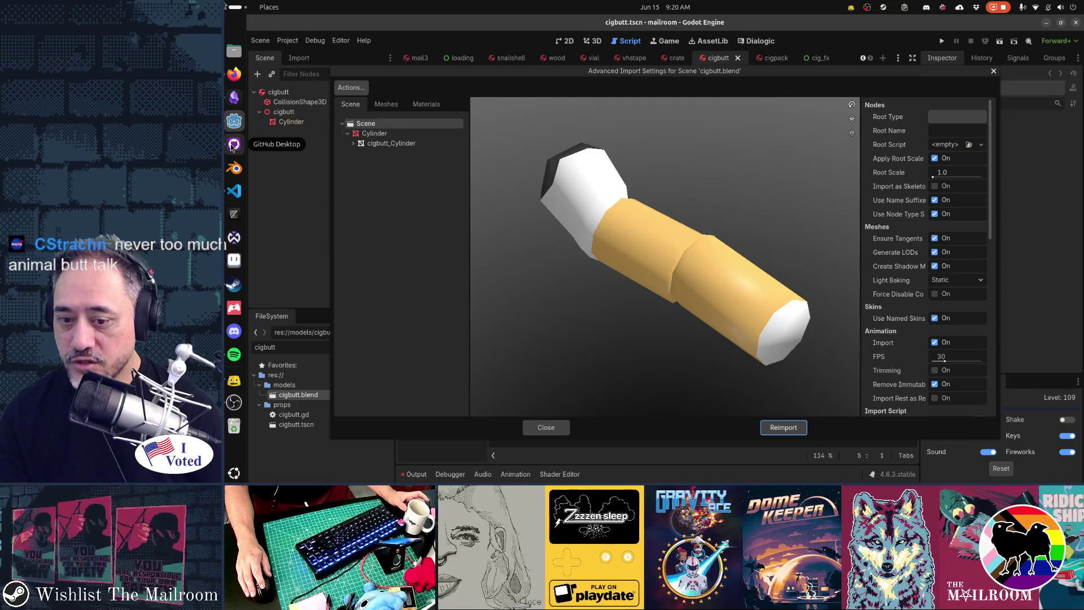
Step: Reimport cigbutt.blend from its Advanced Import Settings, then go back to GitHub Desktop
click(235, 144)
scroll(424, 276, up, 4)
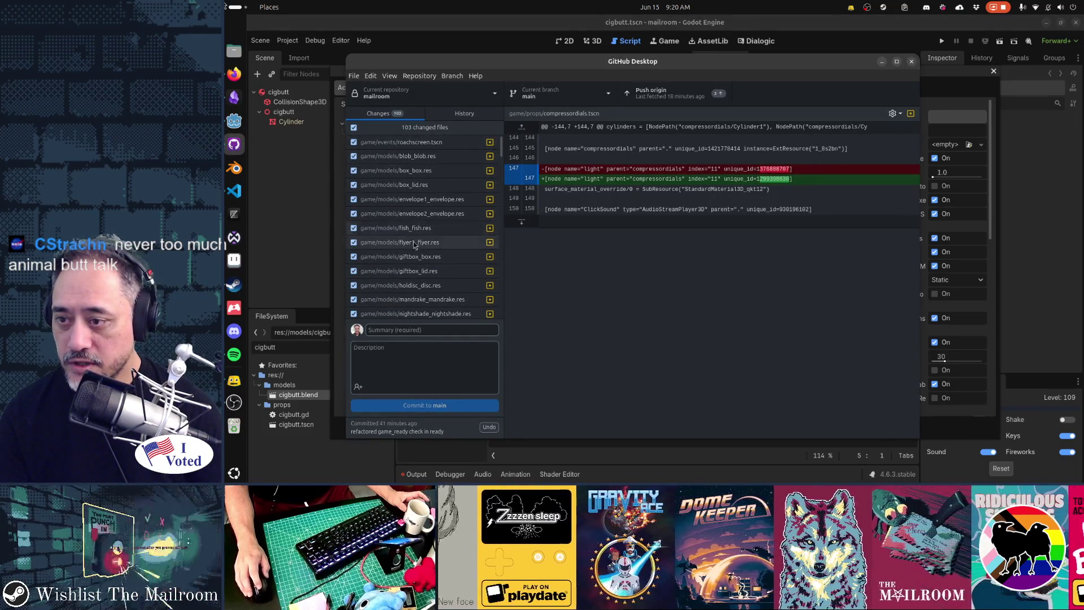
click(591, 446)
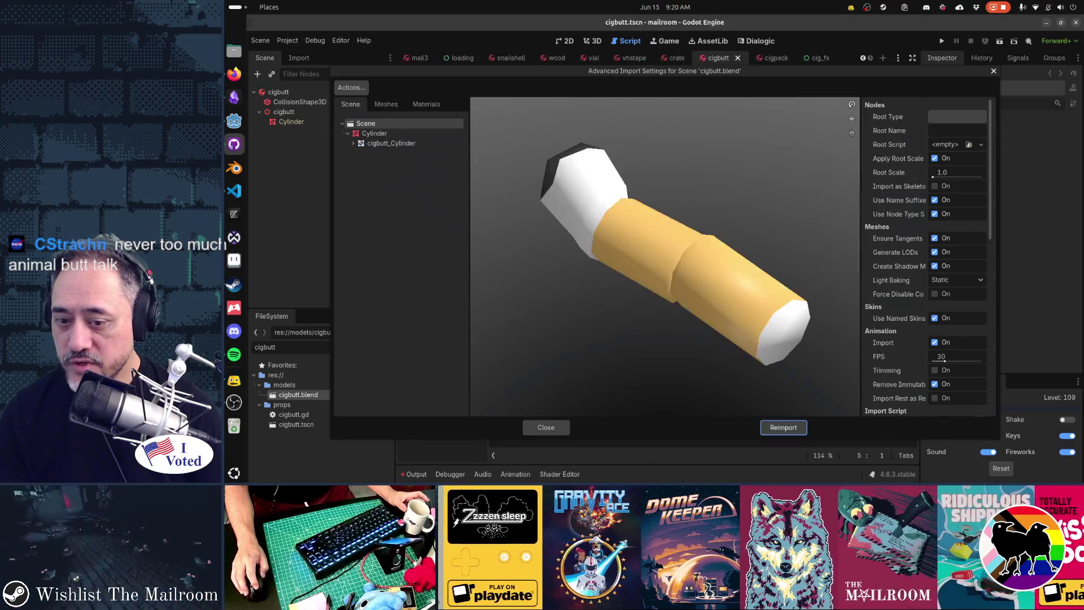
click(787, 428)
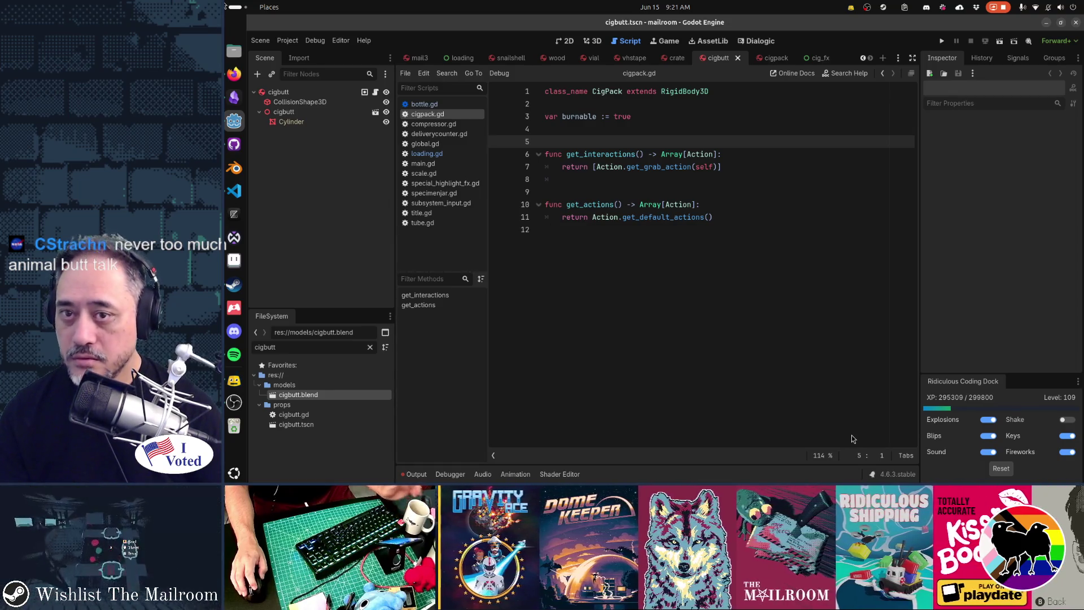
click(705, 176)
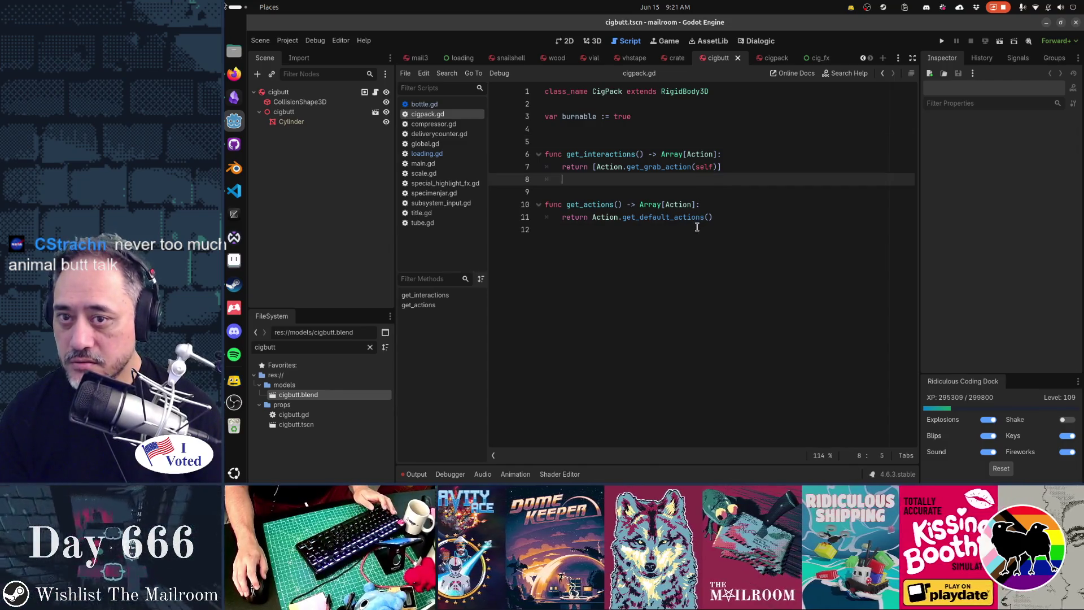
key(alt+Tab)
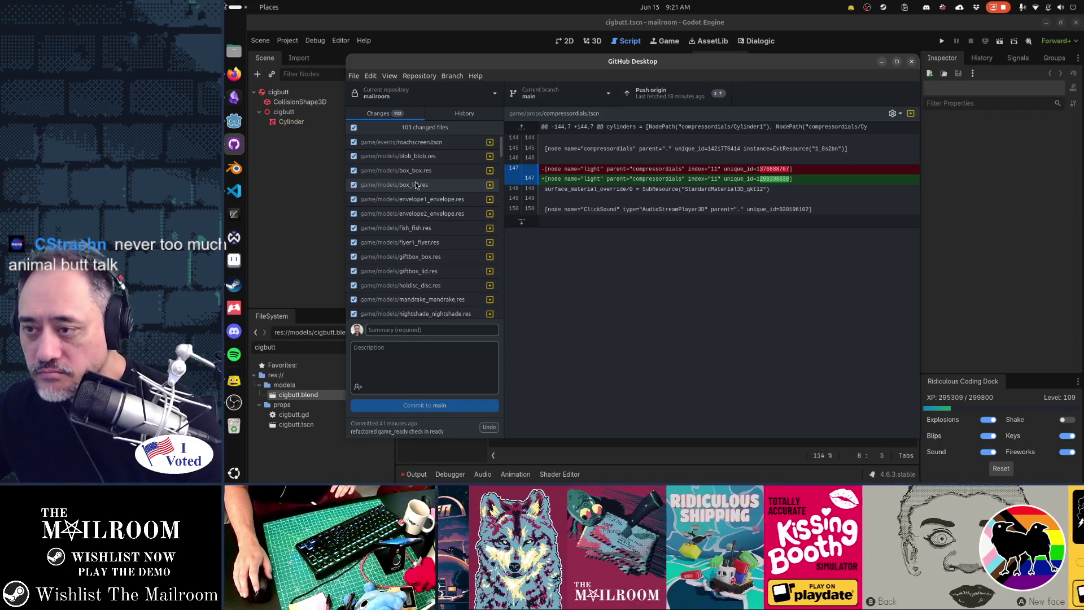
Step: Scroll the 103 changed files and check the compressordials.tscn diff with only unique_id changed
scroll(438, 254, down, 2)
scroll(437, 254, down, 3)
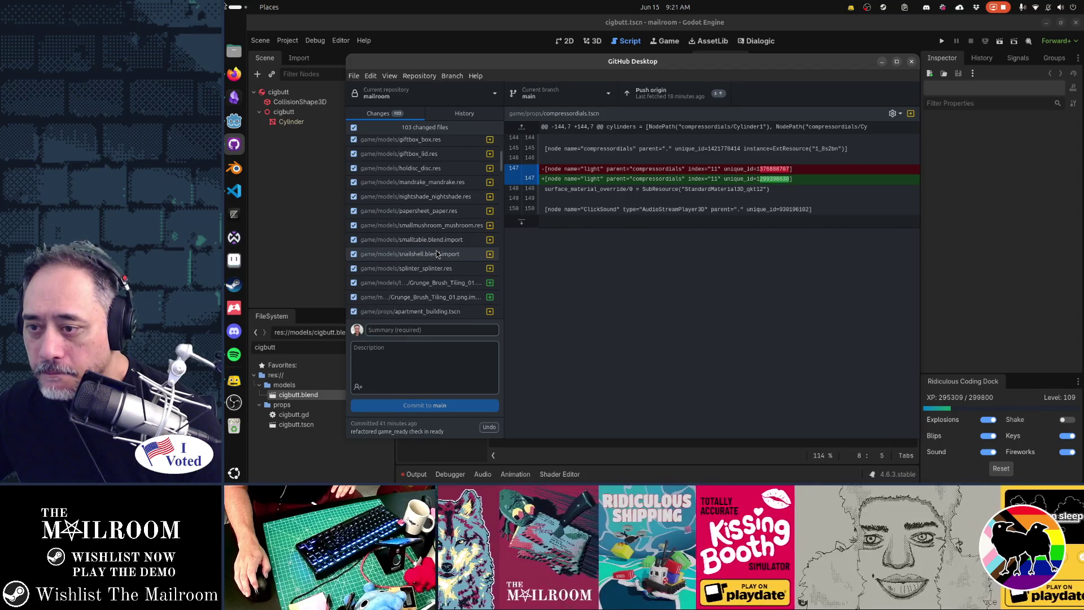
scroll(438, 254, up, 1)
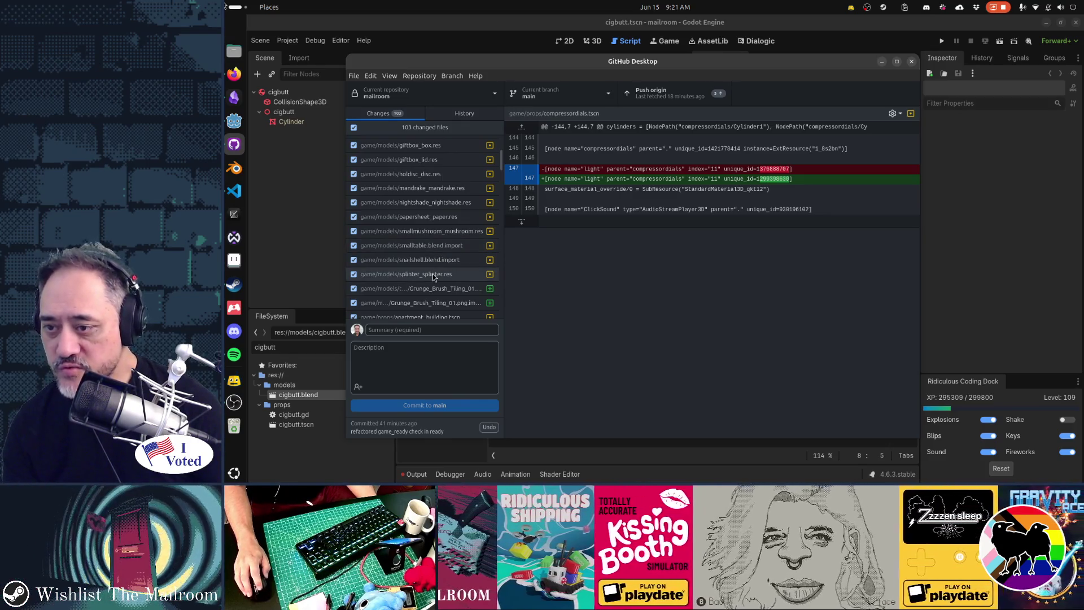
scroll(436, 271, up, 5)
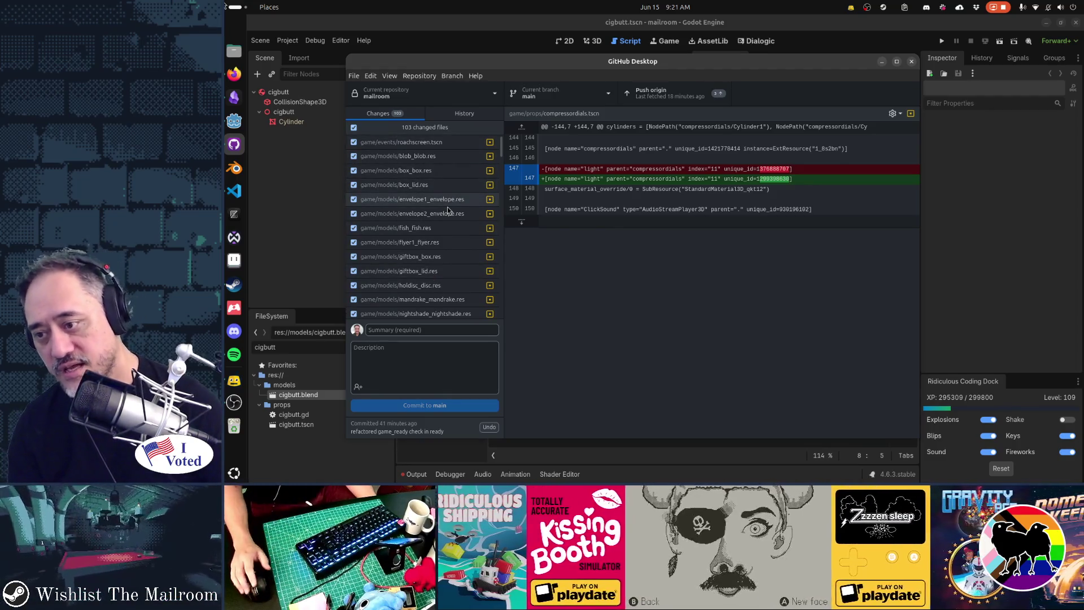
scroll(447, 210, down, 5)
scroll(447, 209, down, 3)
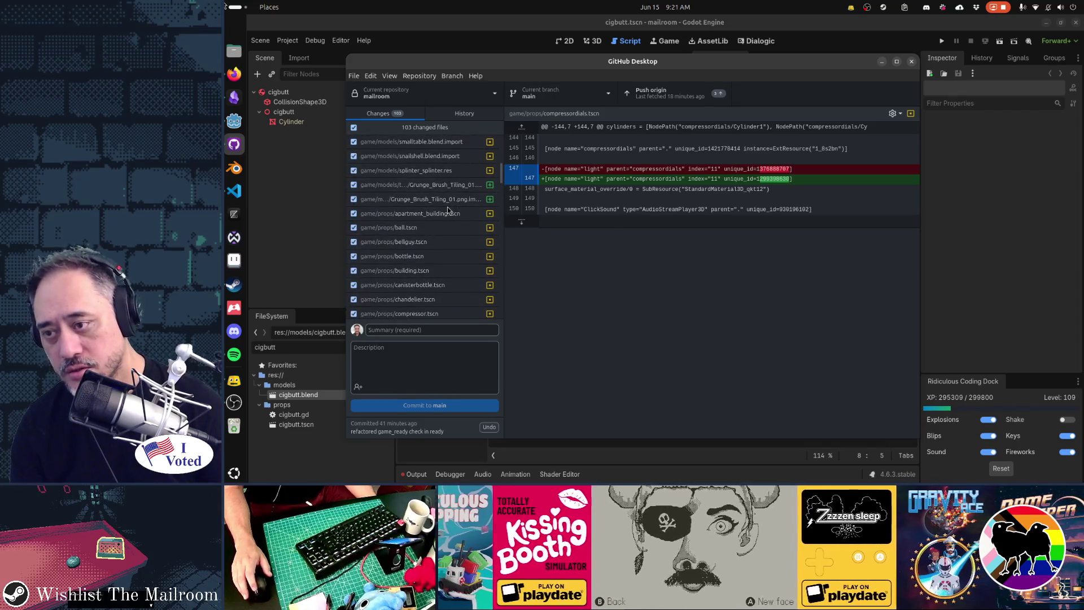
scroll(447, 207, down, 3)
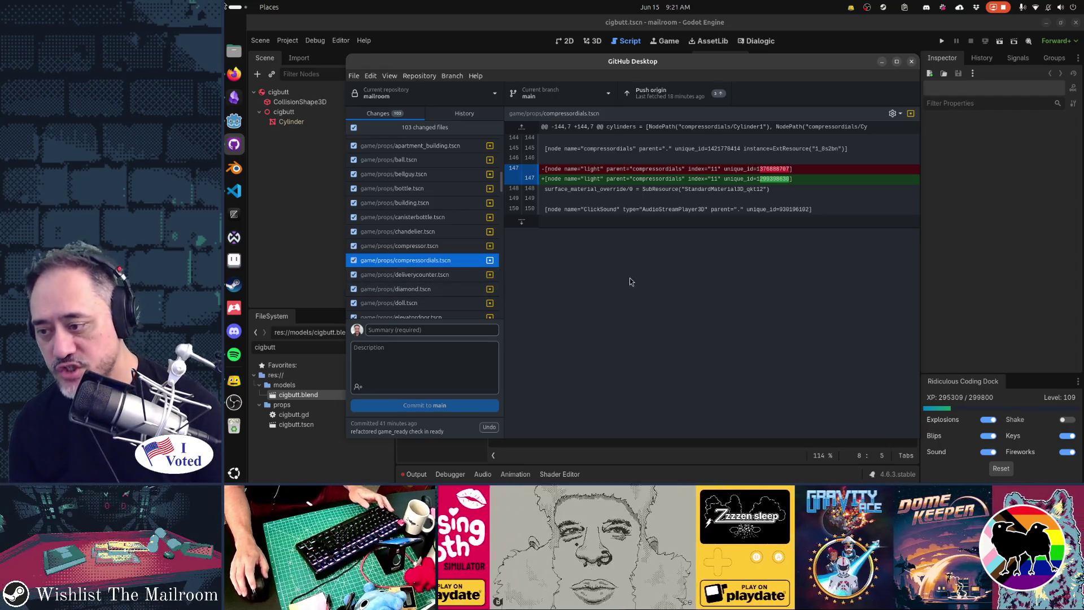
key(alt+Tab)
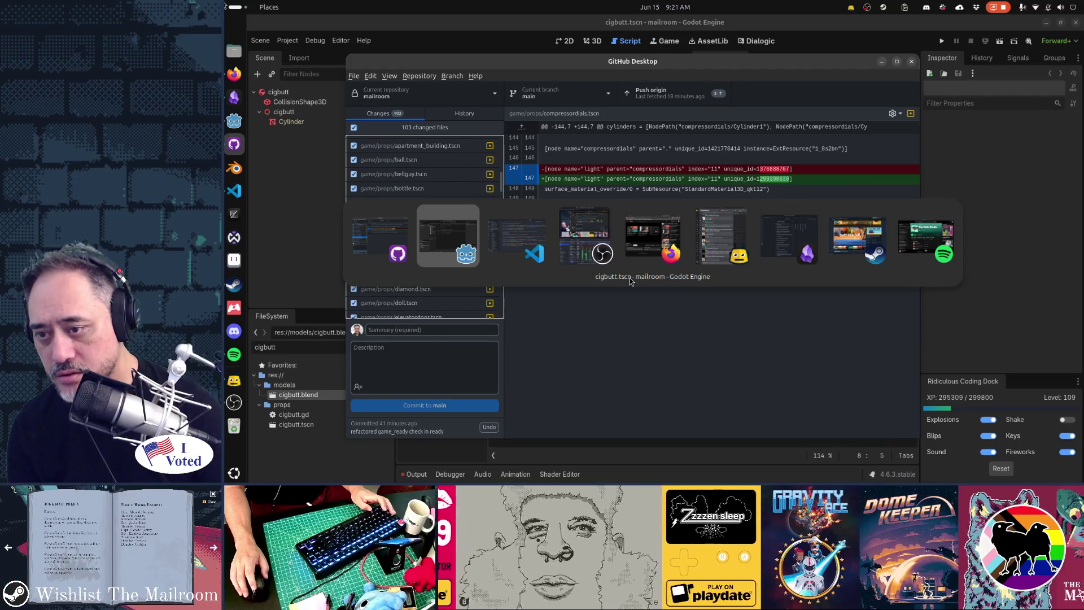
Step: Select the cigpack.blend resource uid d4dq721jainv1 on line 3 of cigpack.tscn
key(alt+Tab)
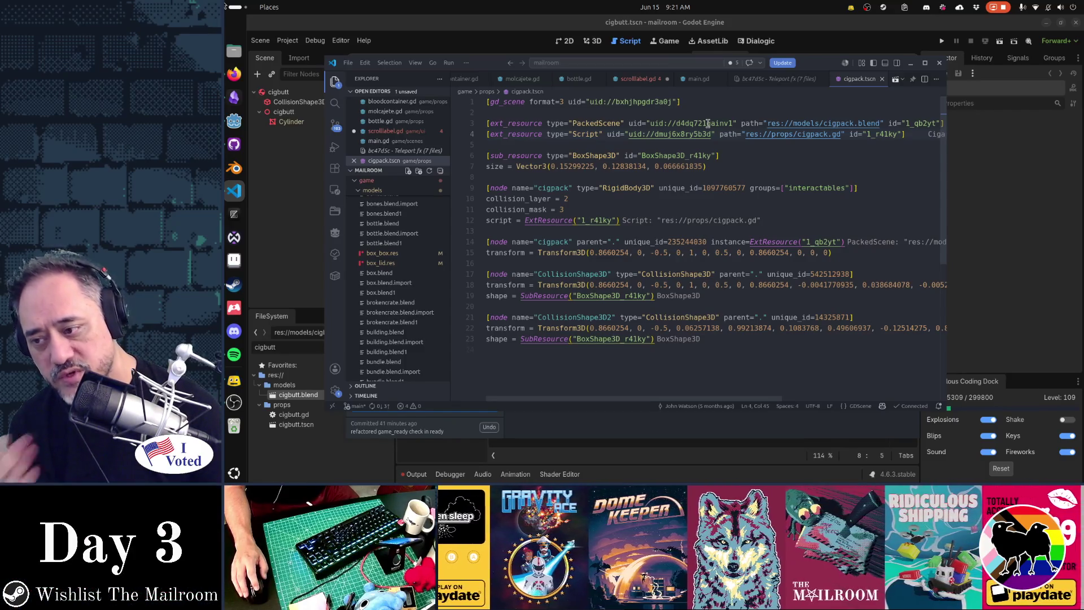
double_click(708, 123)
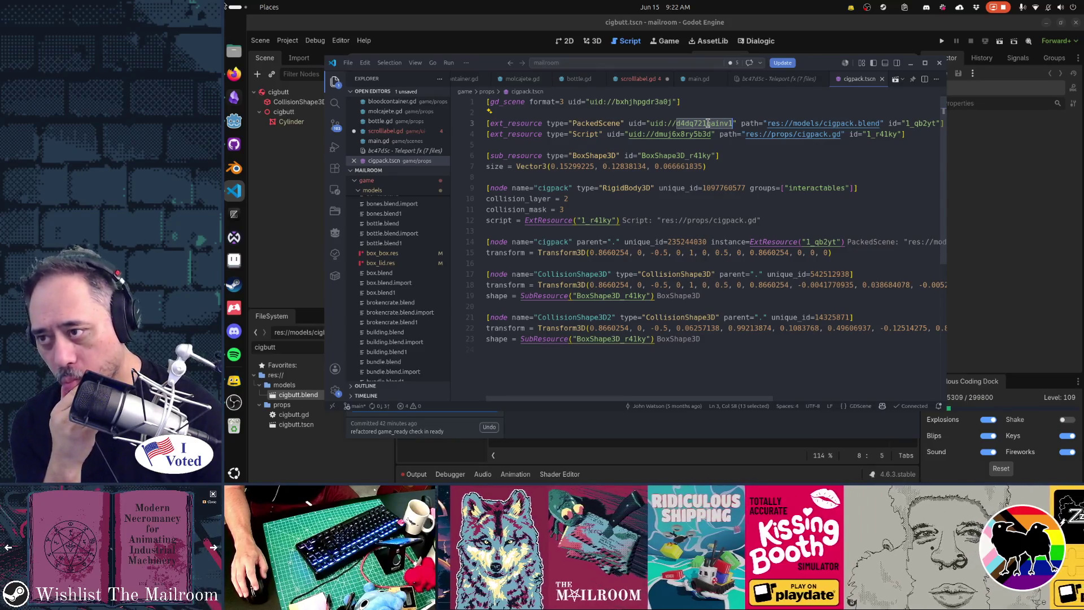
click(341, 45)
Step: Run Project > Tools > Upgrade Project Files and confirm Restart & Upgrade
click(288, 41)
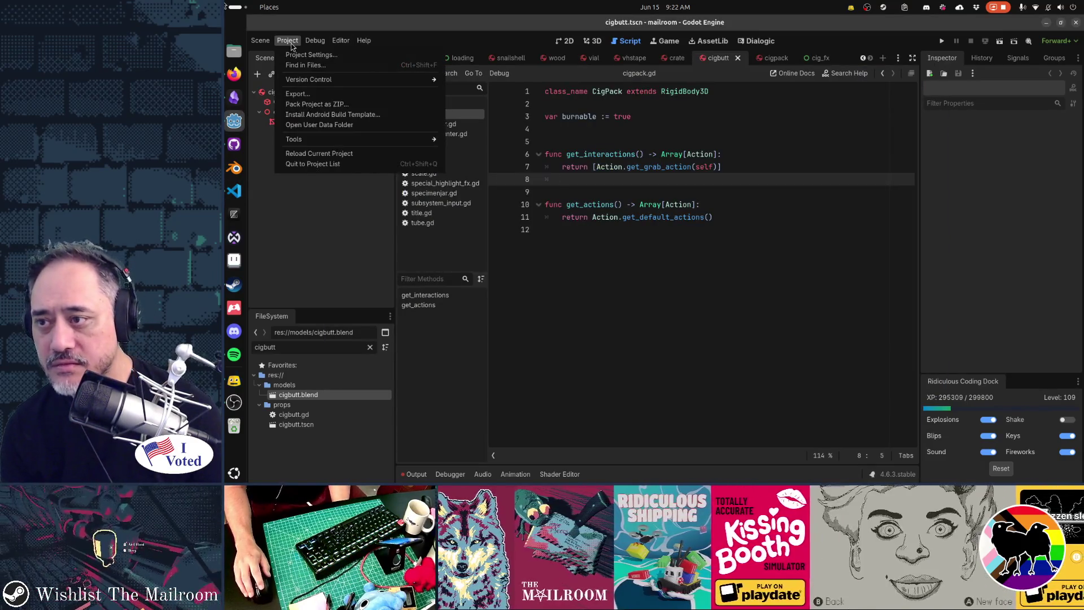
mouse_move(317, 139)
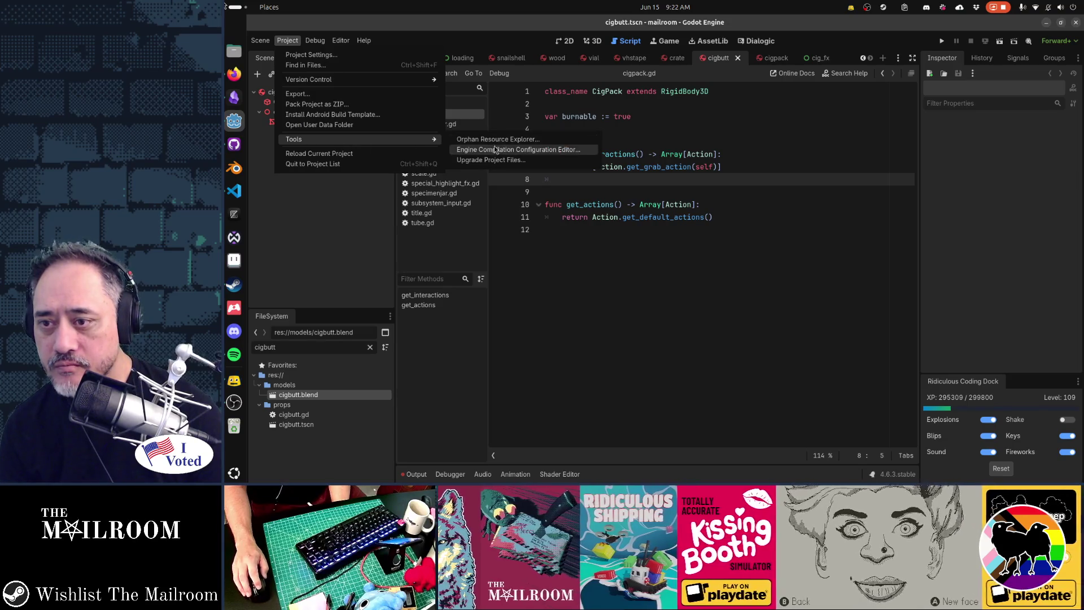
click(491, 160)
click(726, 320)
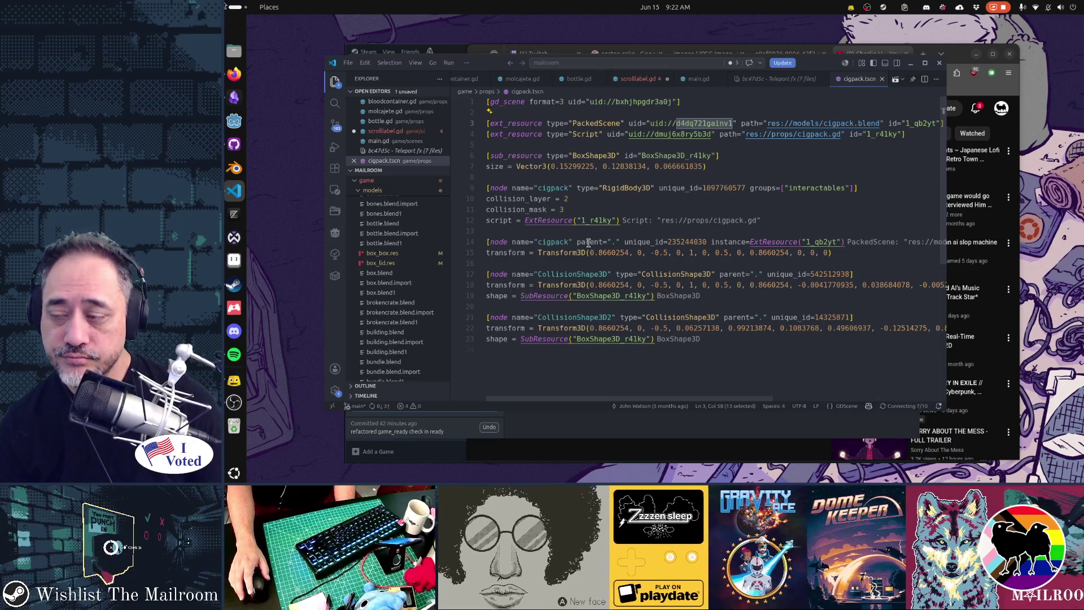
Step: Launch Godot and open the mailroom project from the Project Manager
click(234, 121)
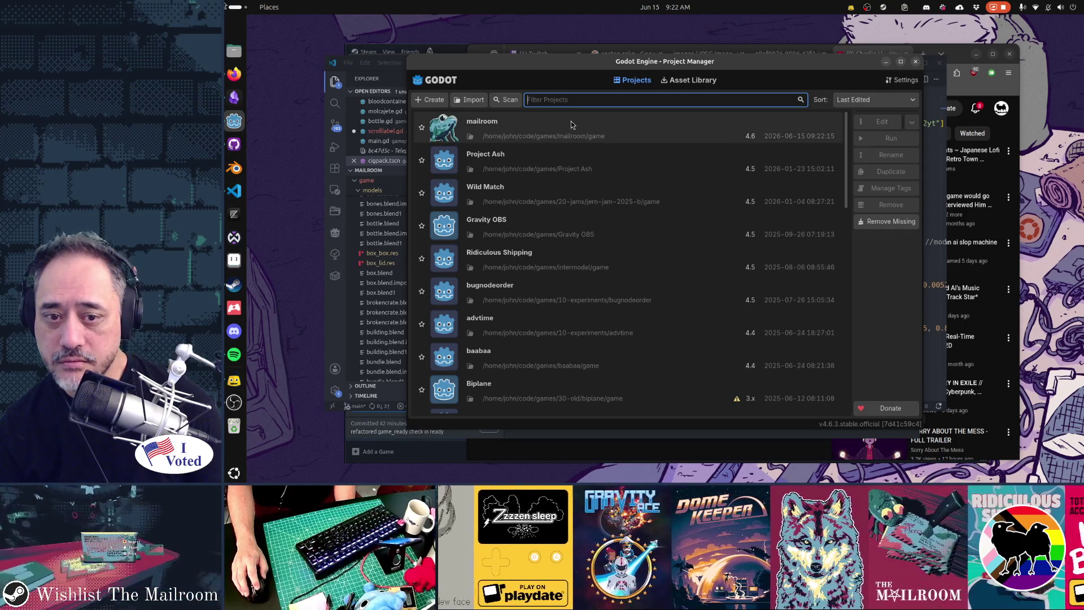
double_click(571, 125)
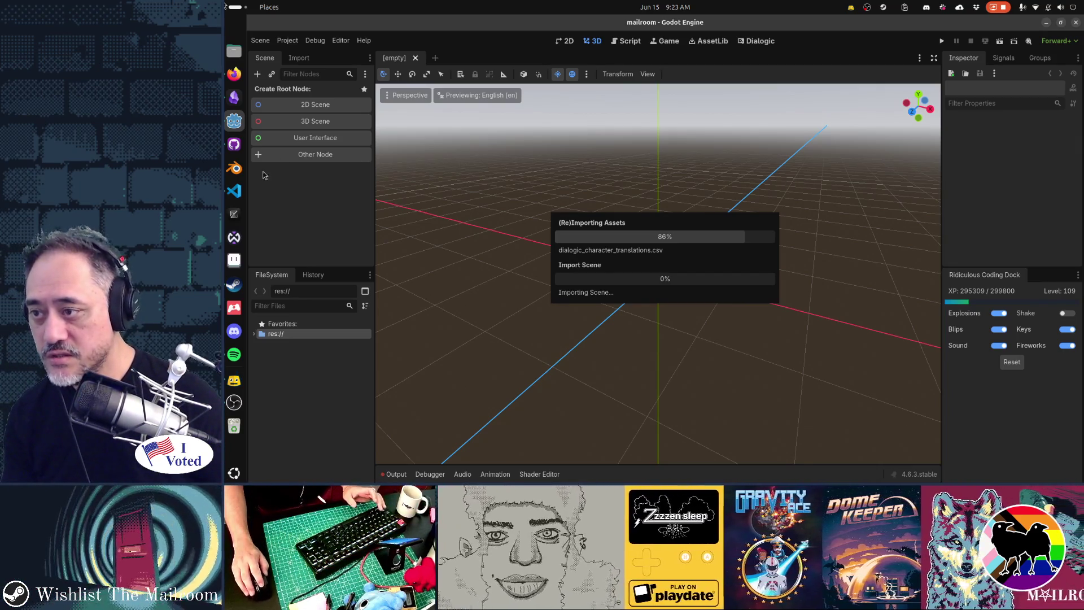
Step: Let the asset reimport run to 91%, glancing at VS Code and GitHub Desktop meanwhile
click(234, 190)
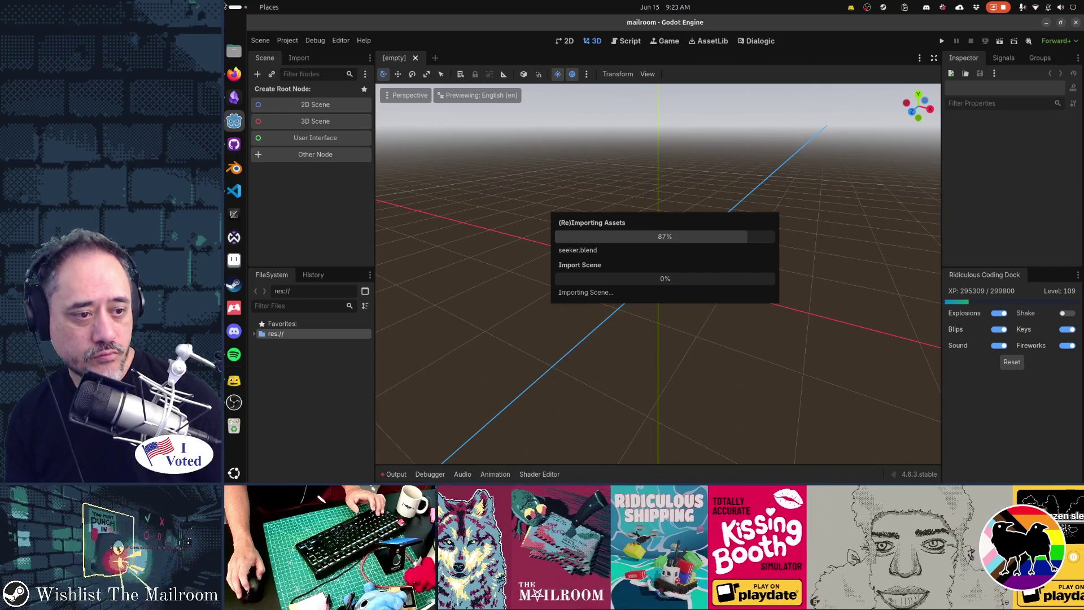
key(alt+Tab)
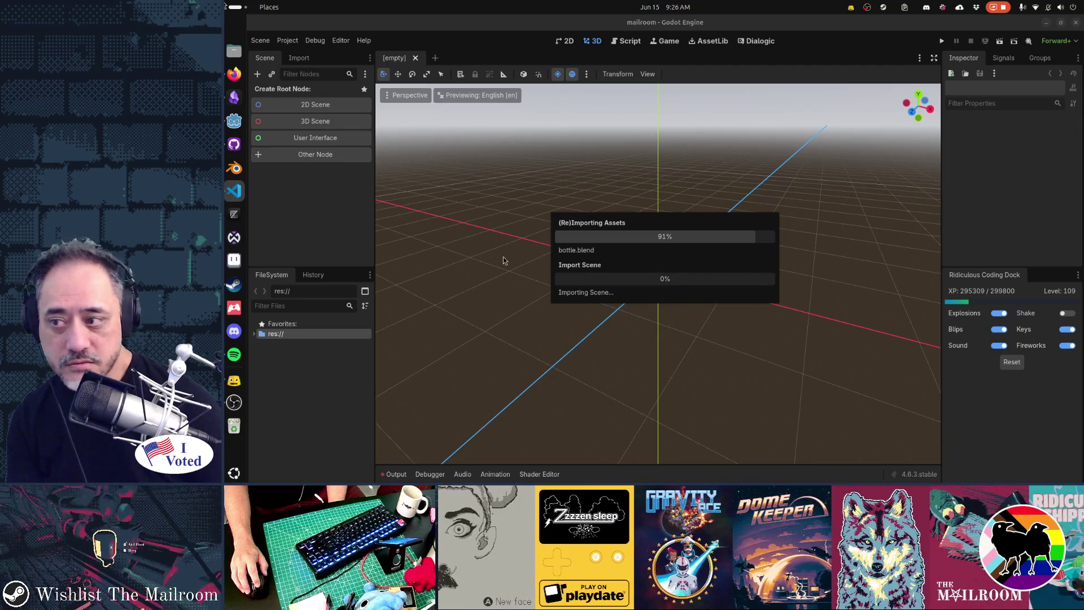
click(234, 144)
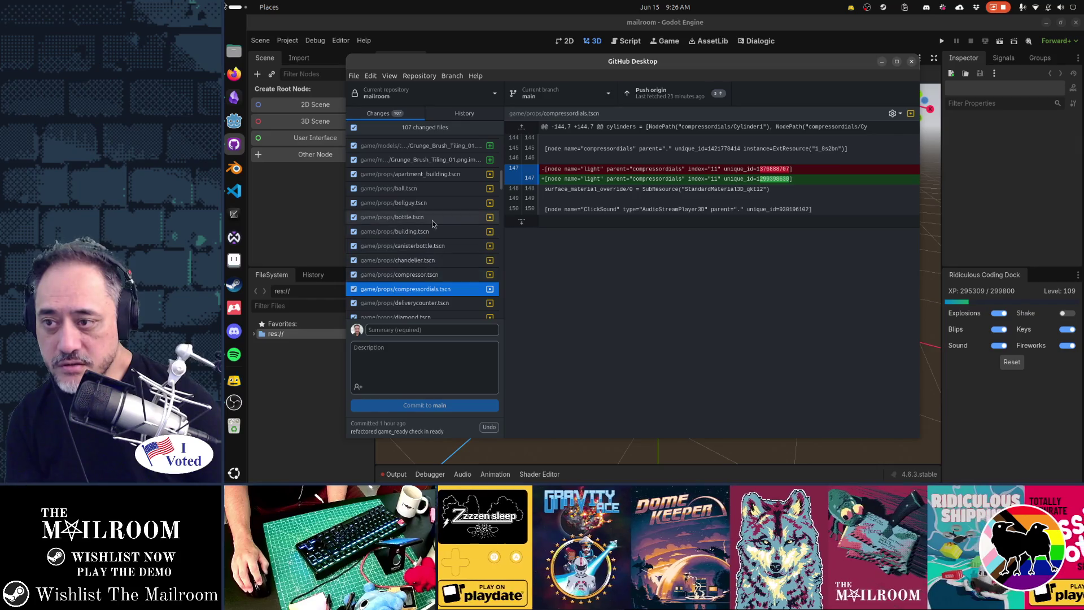
Step: Scroll the 107 changed files and move GitHub Desktop lower to keep the reimport progress visible
scroll(432, 220, up, 3)
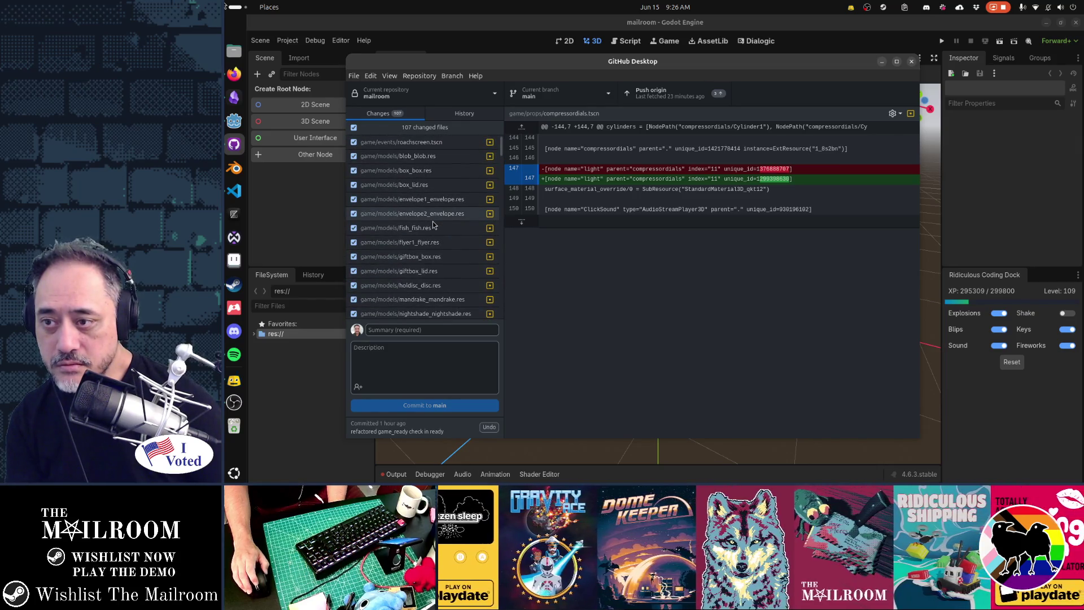
scroll(433, 224, down, 3)
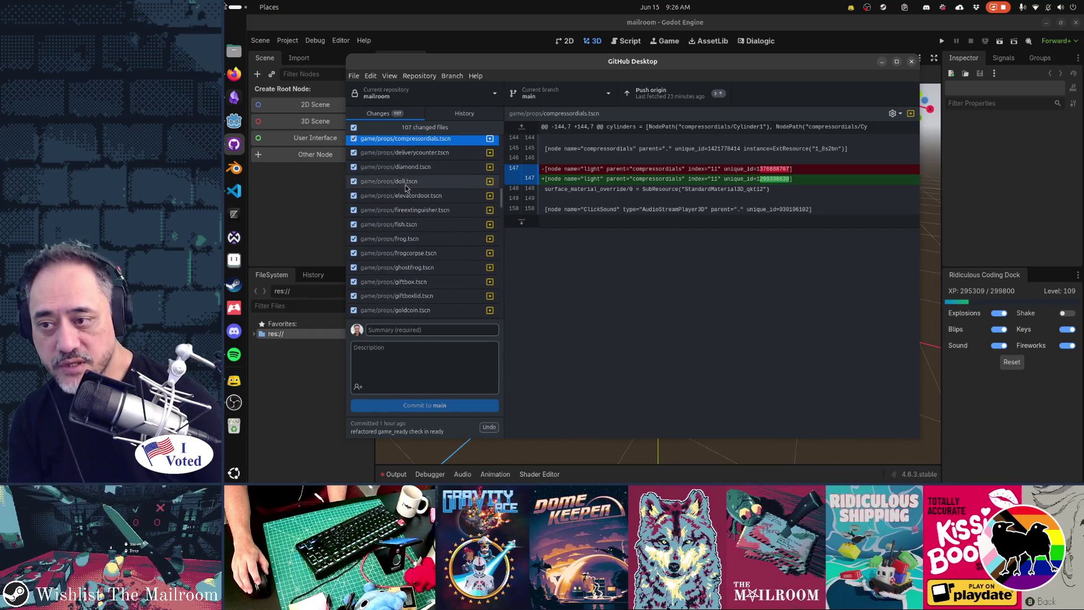
click(881, 61)
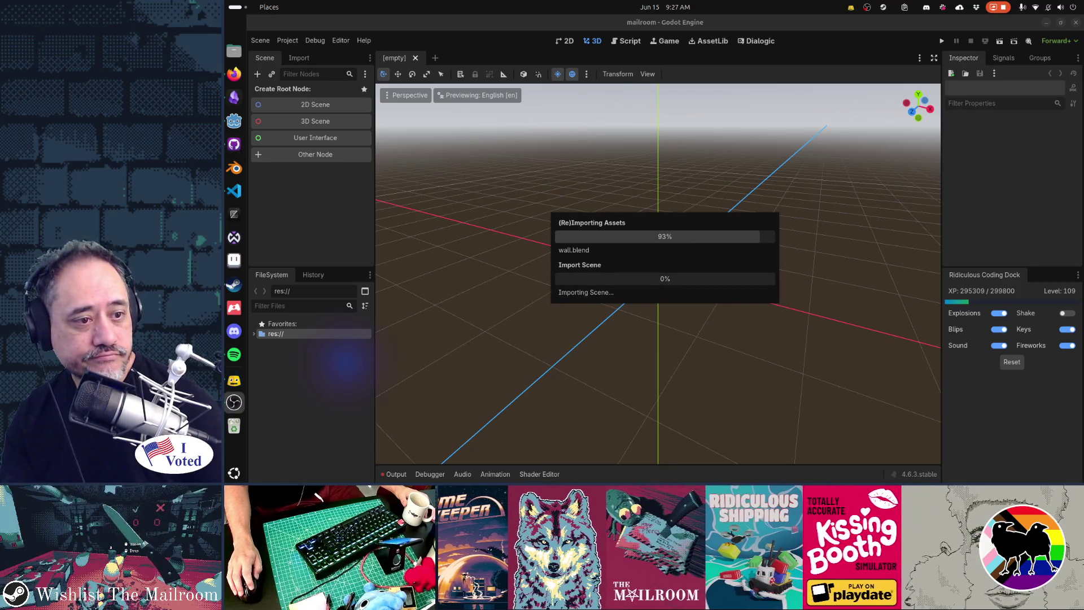
key(alt+Tab)
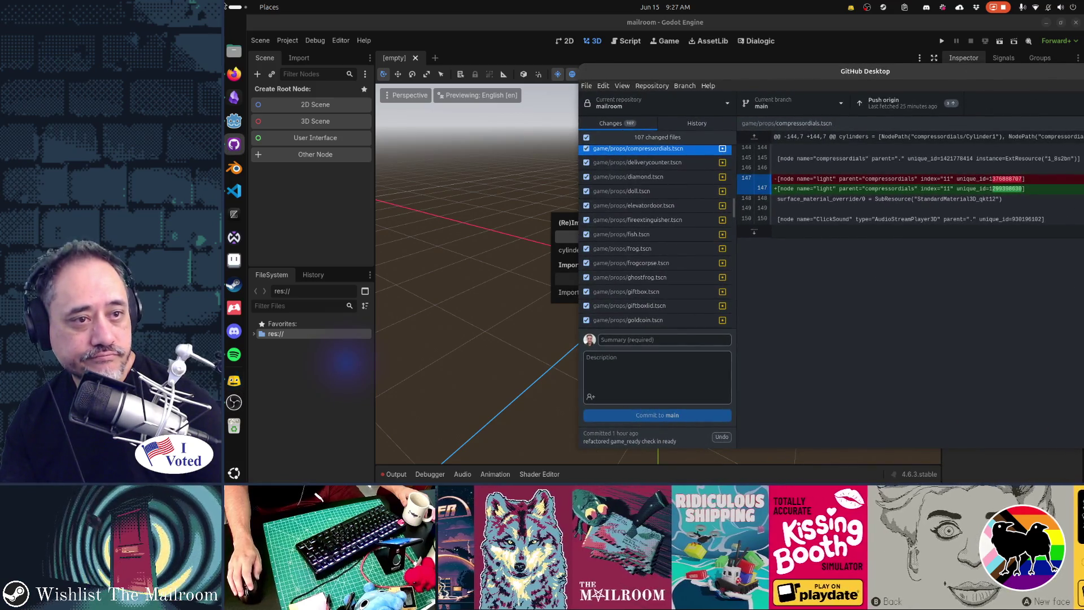
mouse_move(948, 76)
mouse_down()
mouse_move(829, 420)
mouse_move(788, 338)
mouse_up()
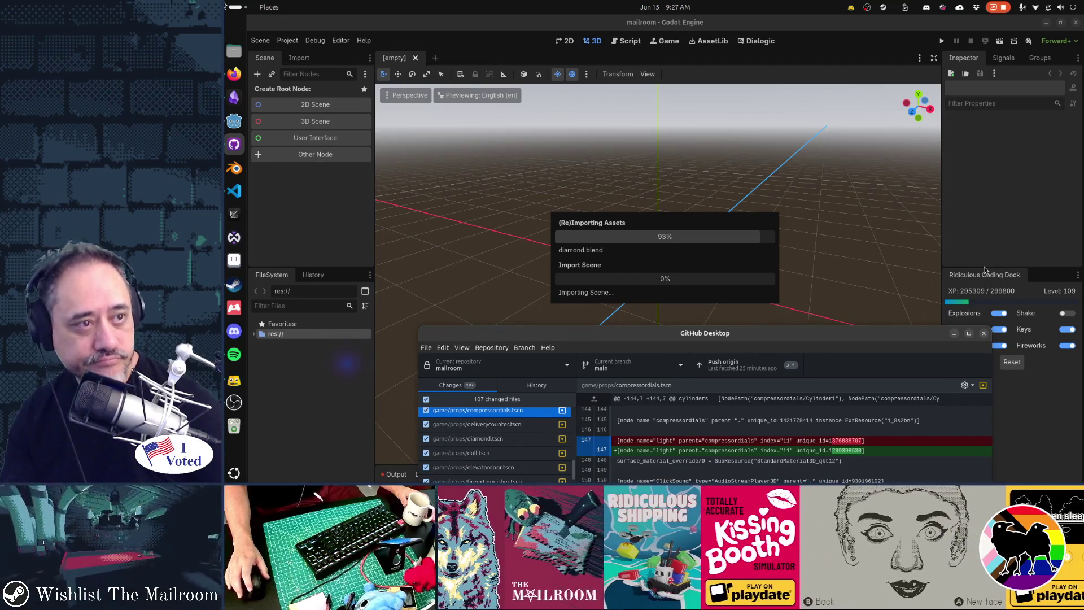
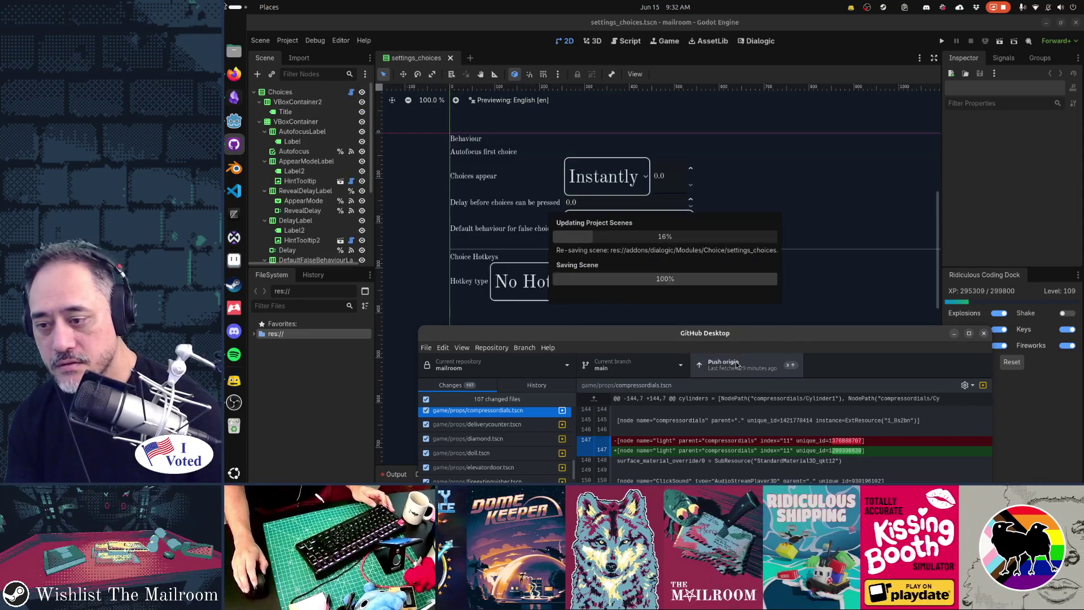
Step: Move the GitHub Desktop window aside while Godot finishes re-saving all project scenes
scroll(490, 436, up, 5)
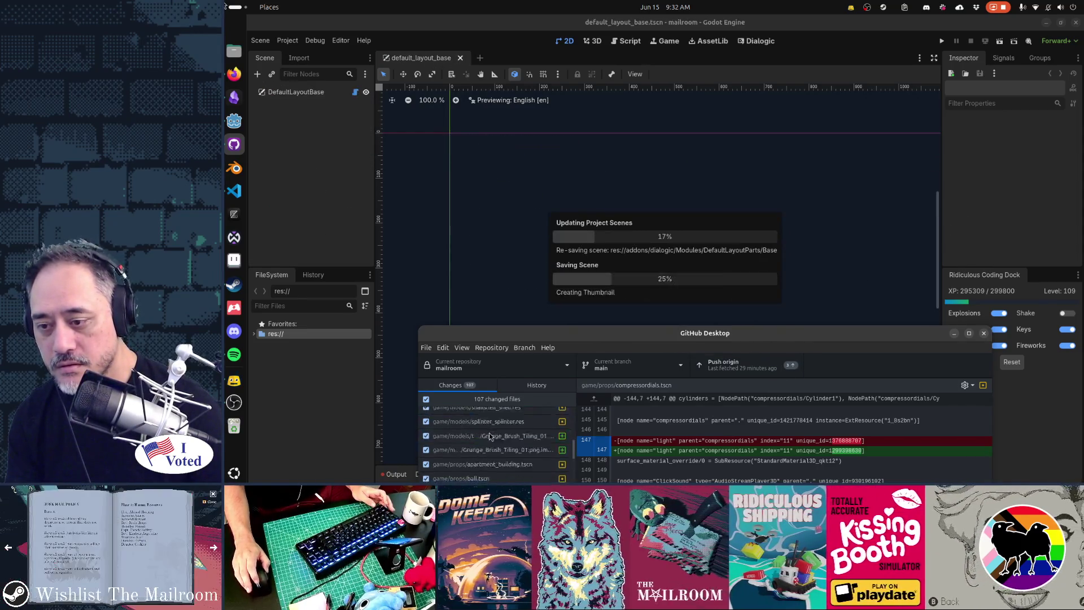
mouse_move(524, 442)
mouse_down()
mouse_move(487, 418)
mouse_move(484, 385)
mouse_up()
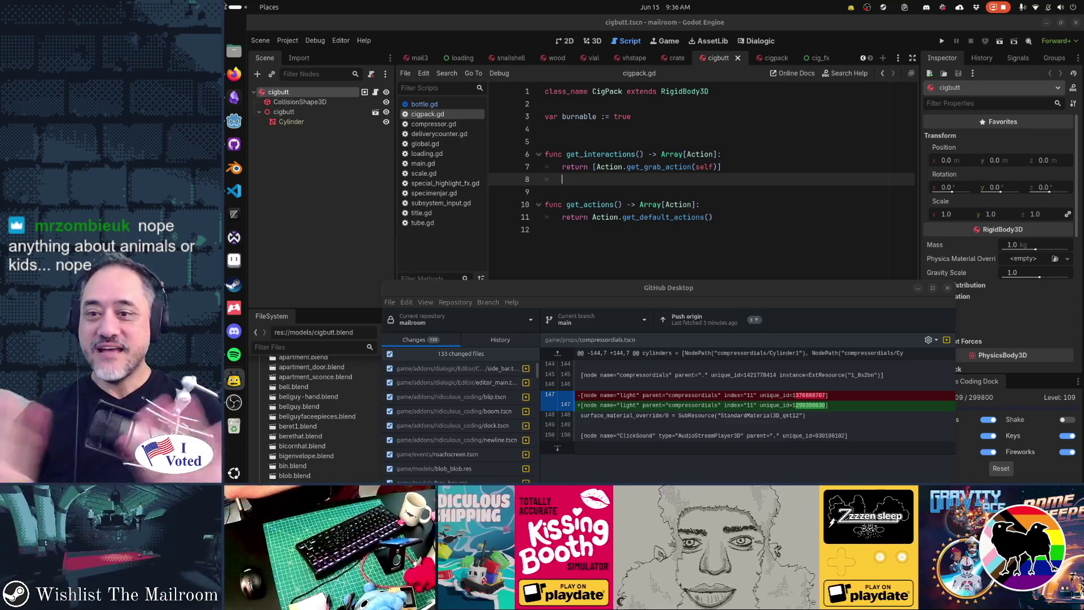
key(alt+Tab)
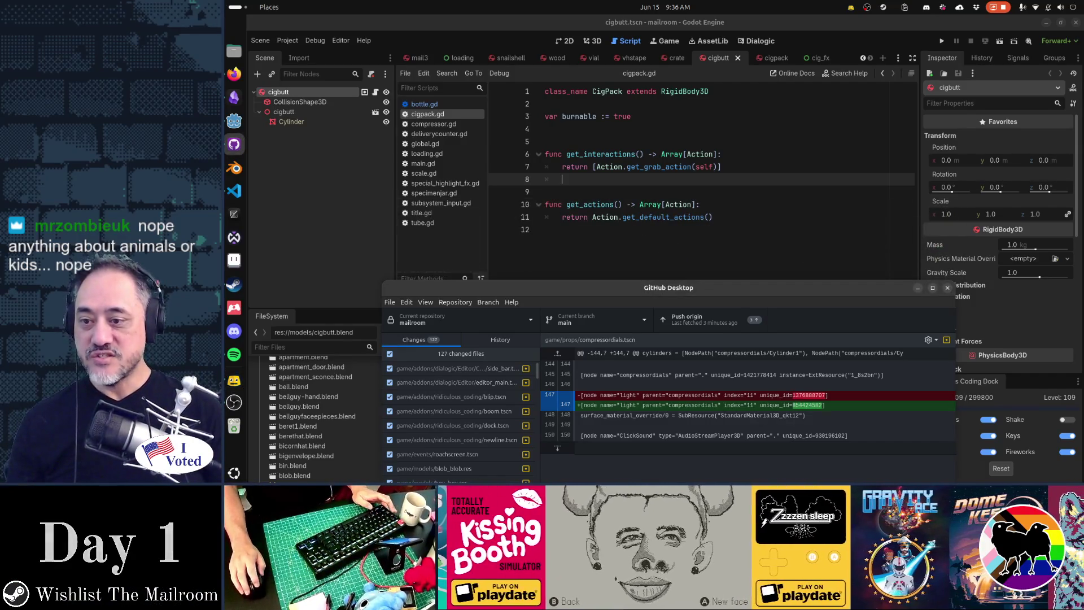
Step: Discard the changes to the six addon scene files, down to newline.tscn
drag(723, 287, 668, 122)
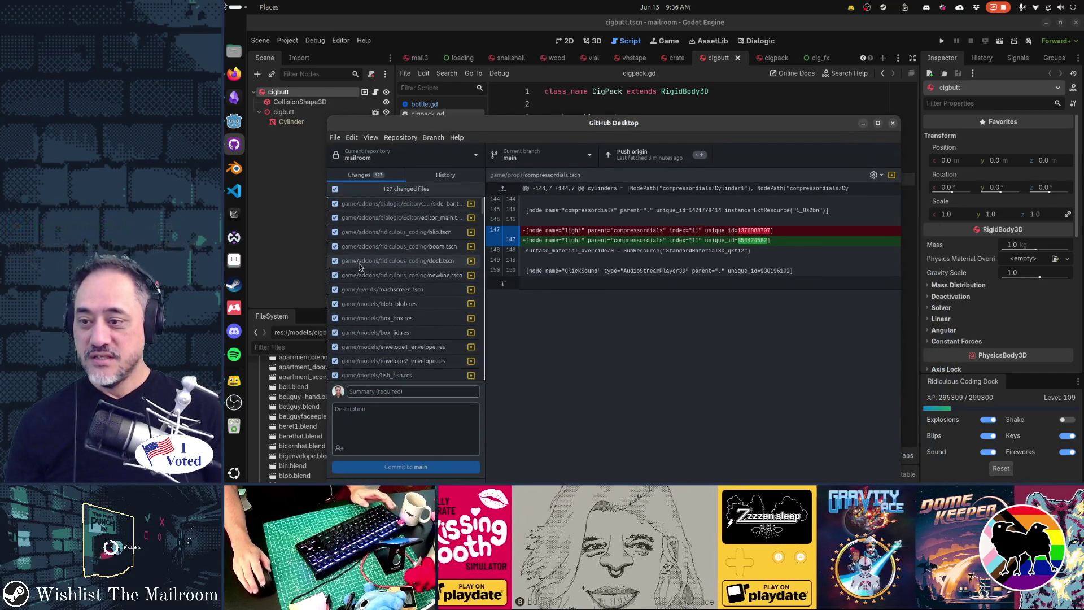
scroll(359, 266, down, 10)
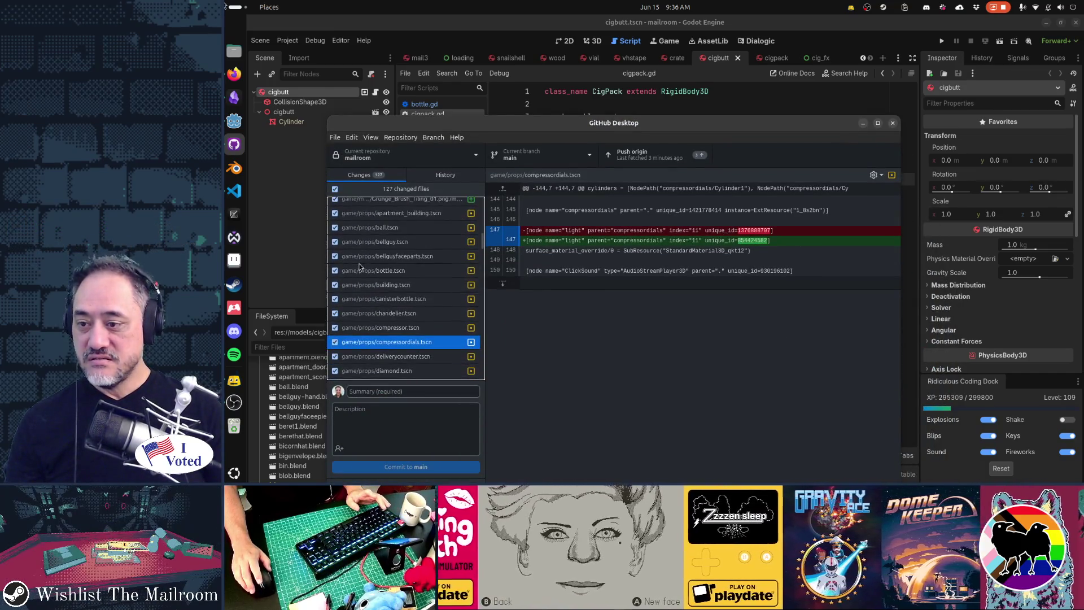
scroll(367, 274, down, 1)
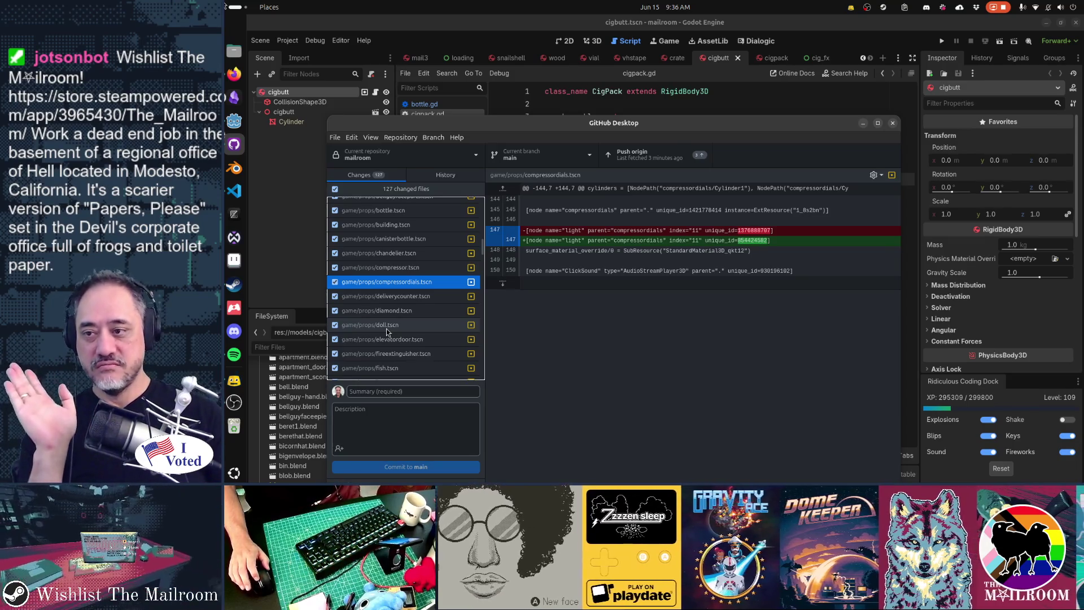
scroll(386, 328, up, 10)
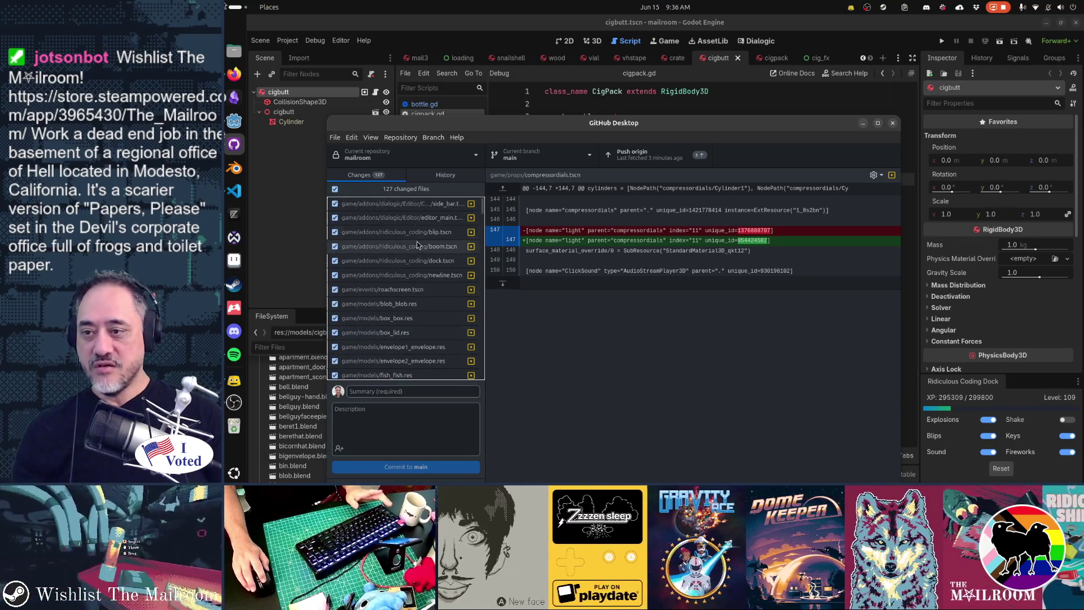
click(415, 203)
shift+click(412, 279)
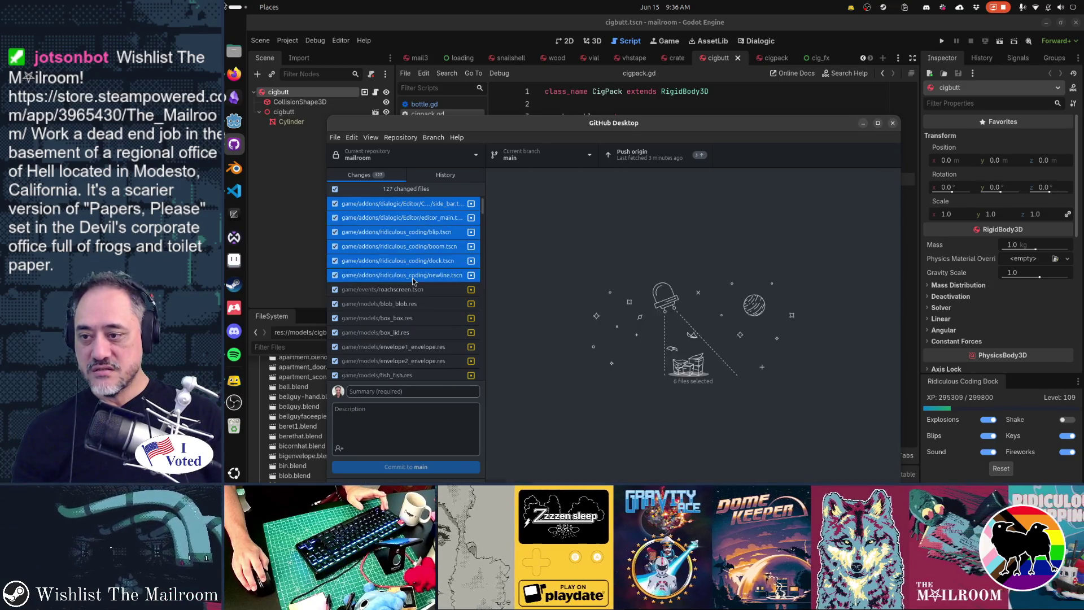
right_click(409, 255)
click(420, 263)
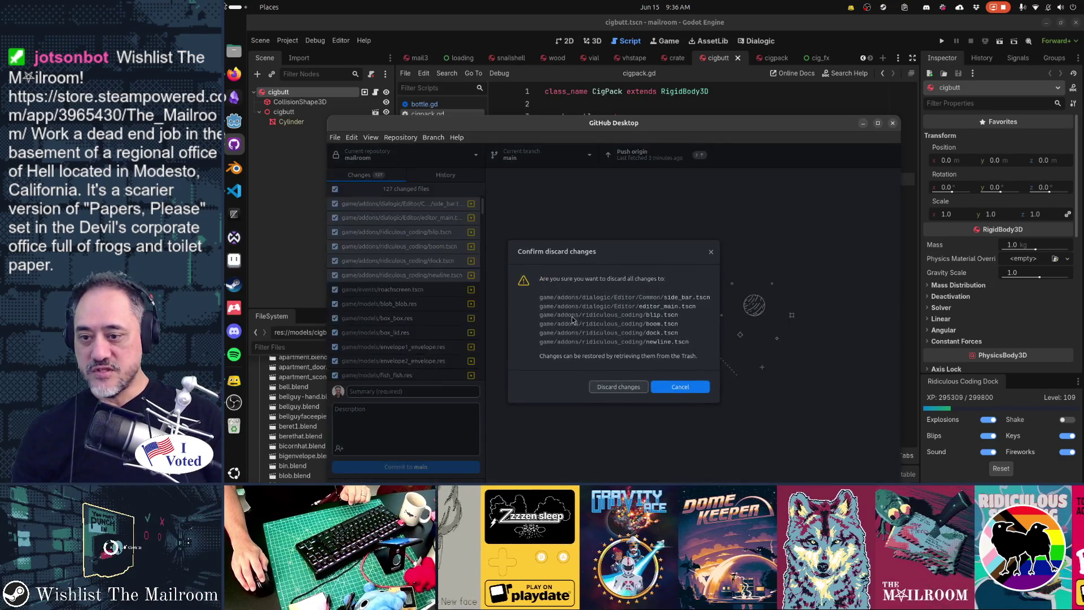
click(629, 389)
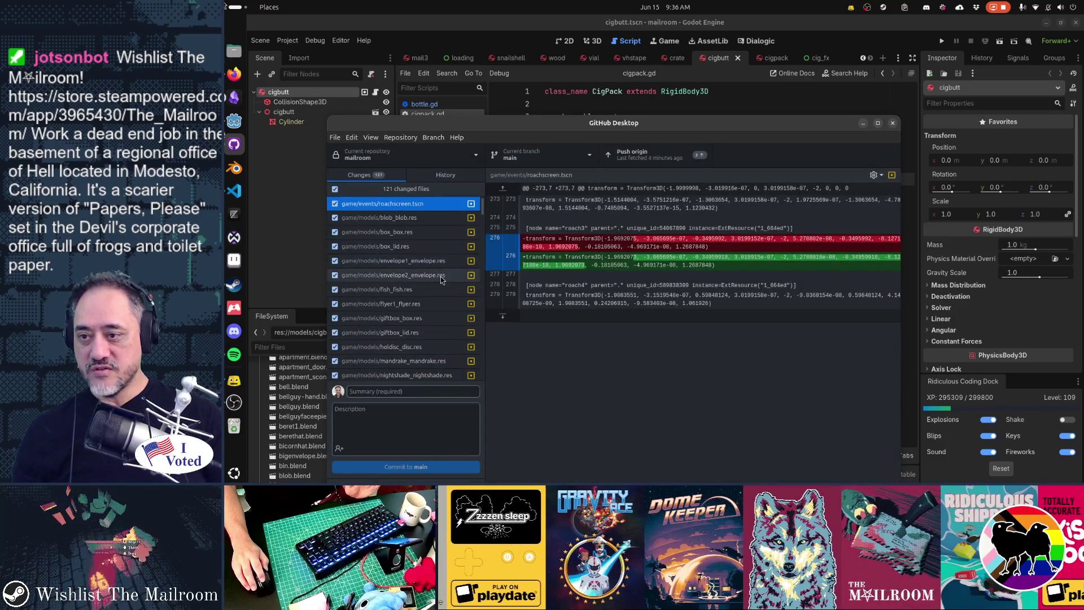
Step: Commit the remaining changes to main as 'Reimported everything for latest version of Godot'
click(423, 392)
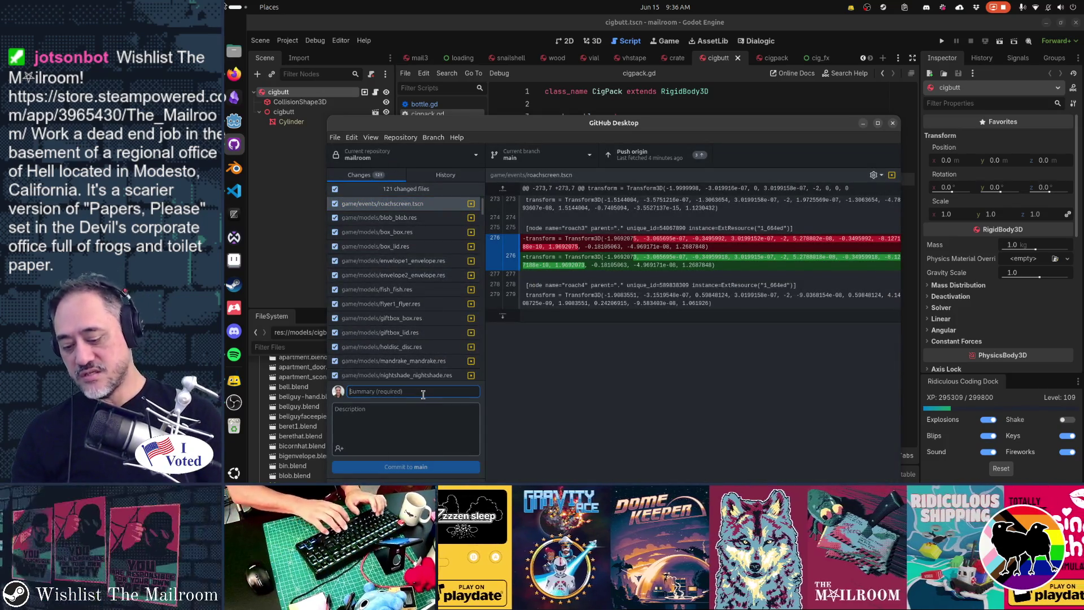
text(Reimported everything )
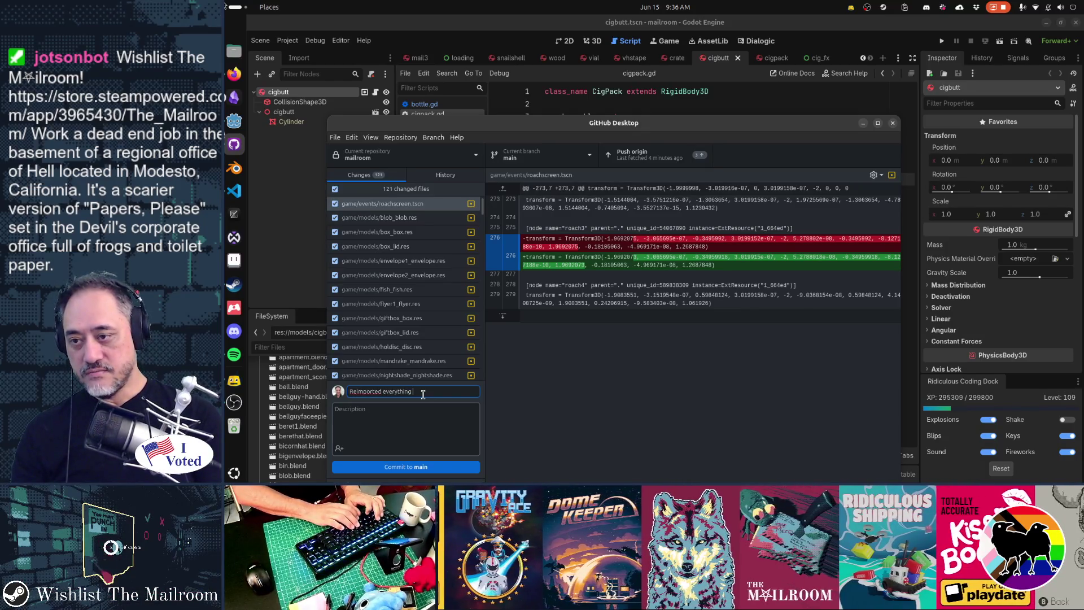
text(for late)
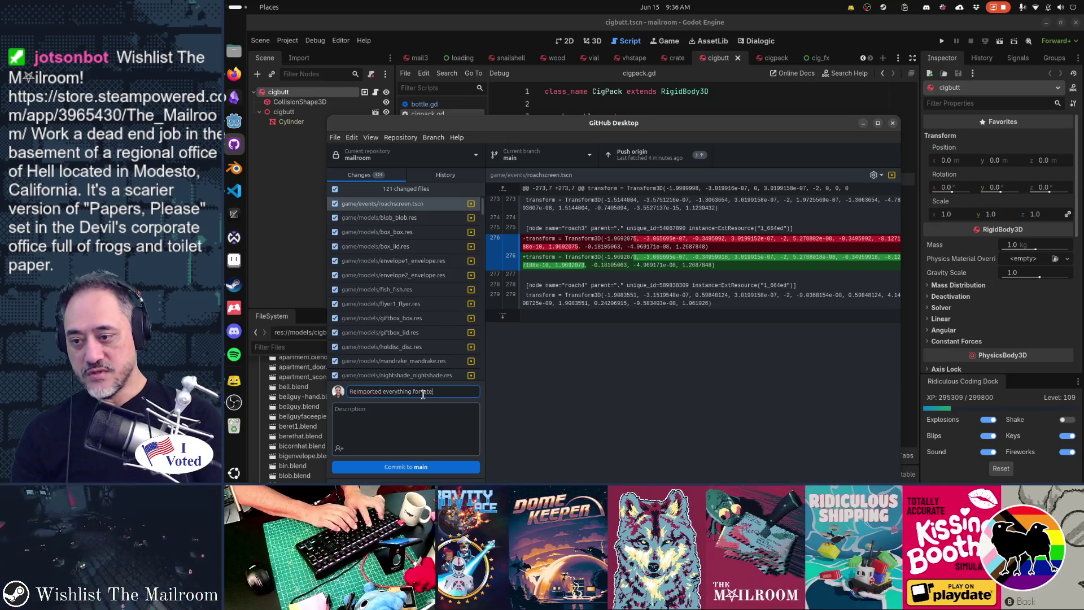
text(st version of Godot)
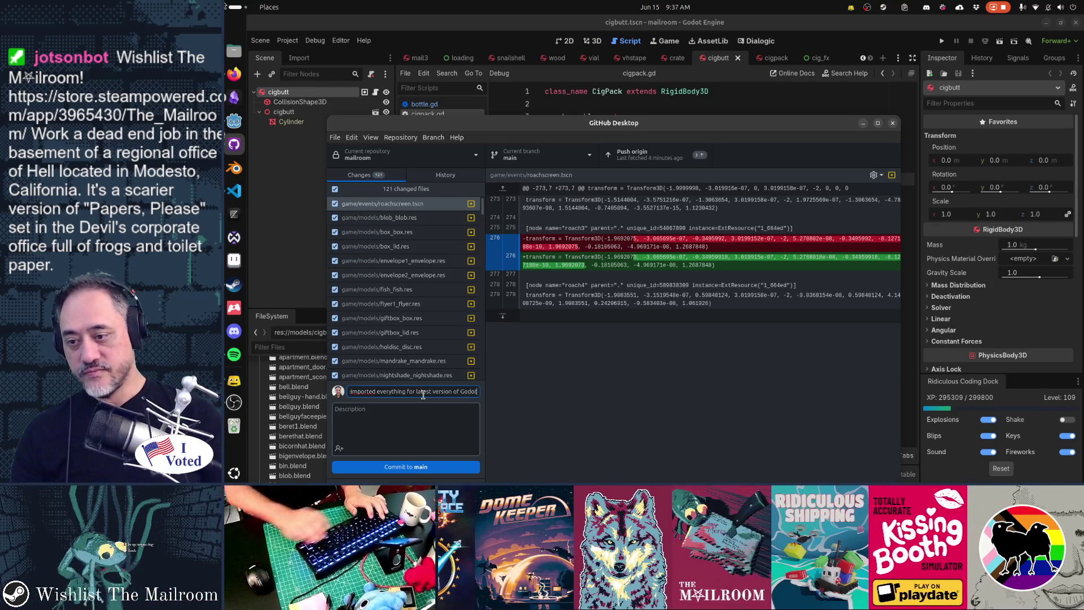
scroll(382, 311, down, 1)
scroll(382, 310, down, 10)
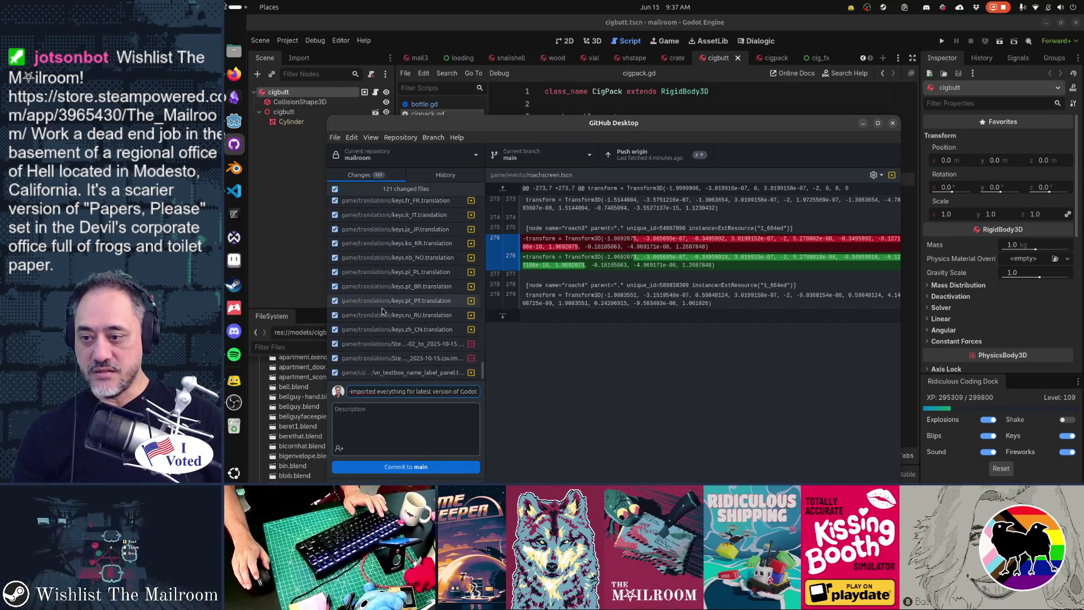
click(431, 466)
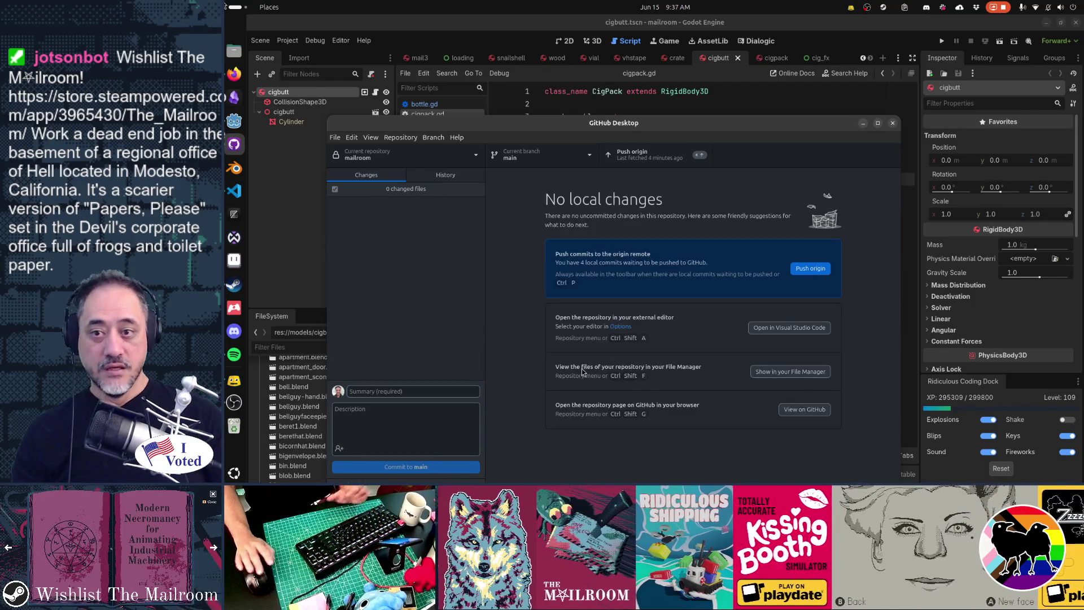
Step: Close the open scene tabs in Godot, from mail3 and loading through crate
click(542, 79)
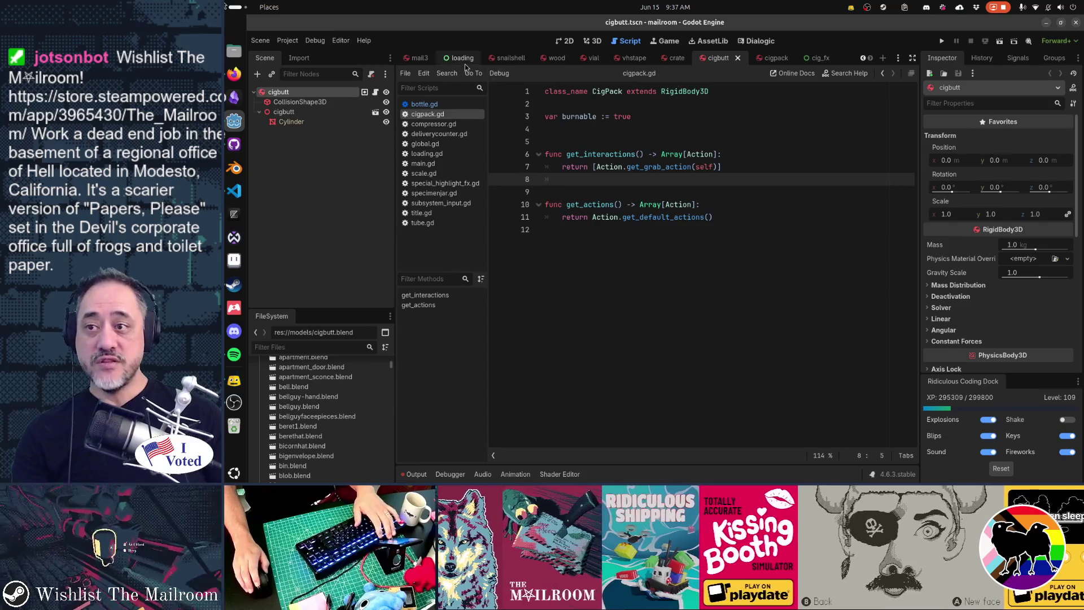
middle_click(427, 64)
middle_click(425, 63)
middle_click(424, 63)
middle_click(424, 63)
middle_click(424, 63)
middle_click(424, 64)
middle_click(424, 64)
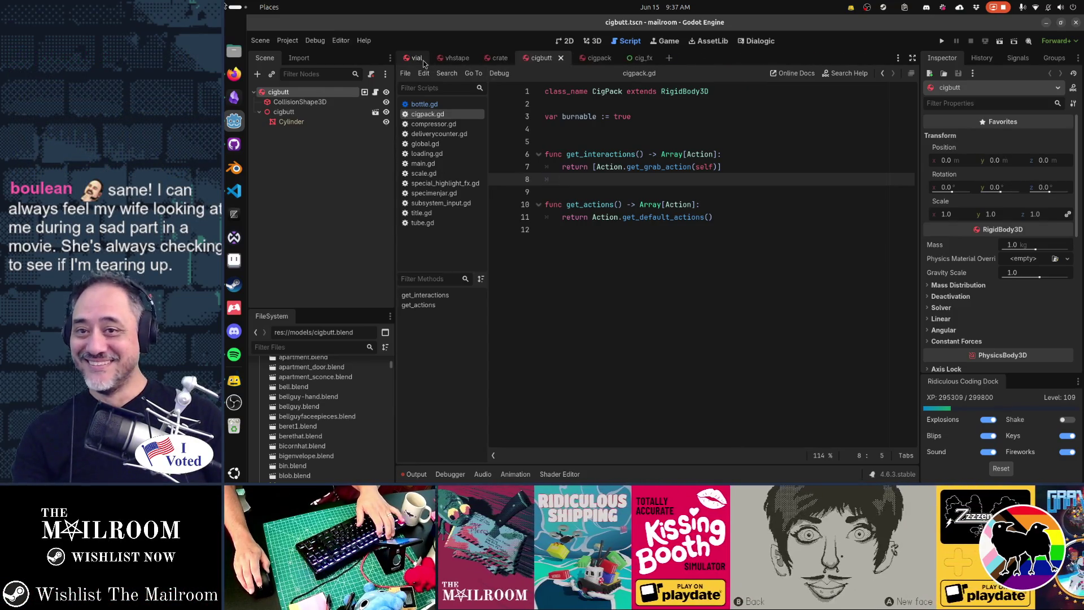
middle_click(424, 63)
middle_click(424, 63)
middle_click(424, 63)
middle_click(424, 63)
Step: Close the cigbutt, cigpack, cig_fx and remaining scripts, then run the game with F5
middle_click(436, 105)
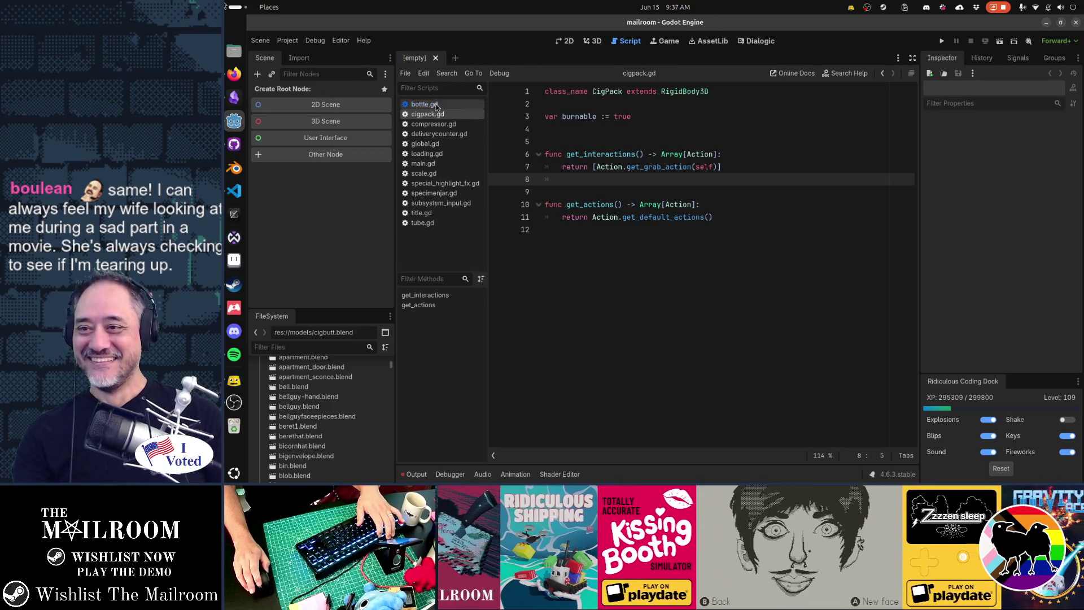
middle_click(436, 105)
middle_click(437, 105)
middle_click(436, 105)
middle_click(436, 105)
middle_click(436, 105)
middle_click(436, 105)
middle_click(436, 105)
middle_click(437, 105)
middle_click(437, 105)
middle_click(436, 105)
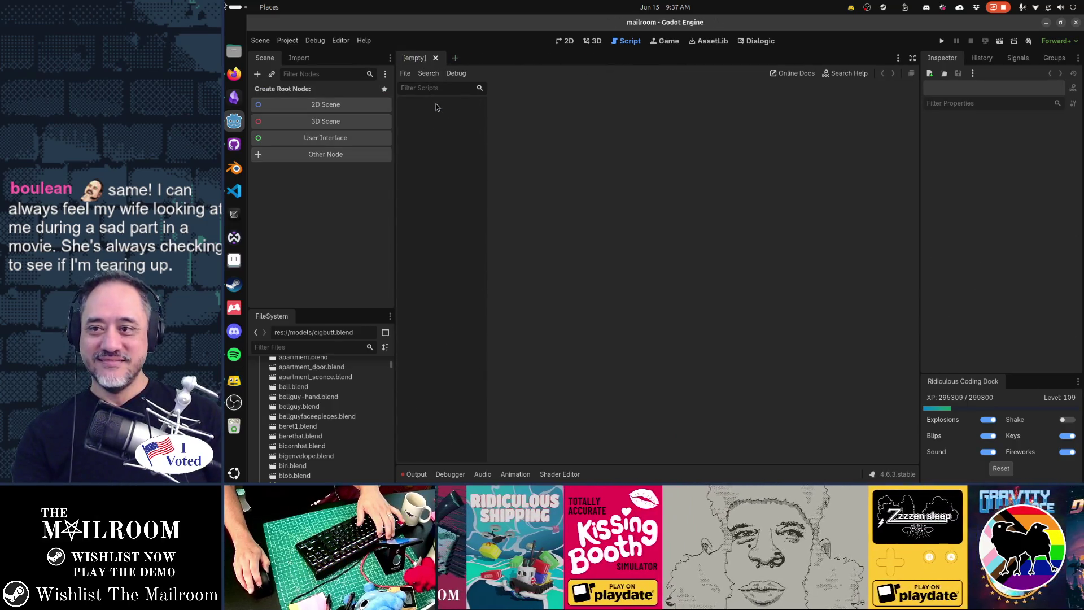
key(F5)
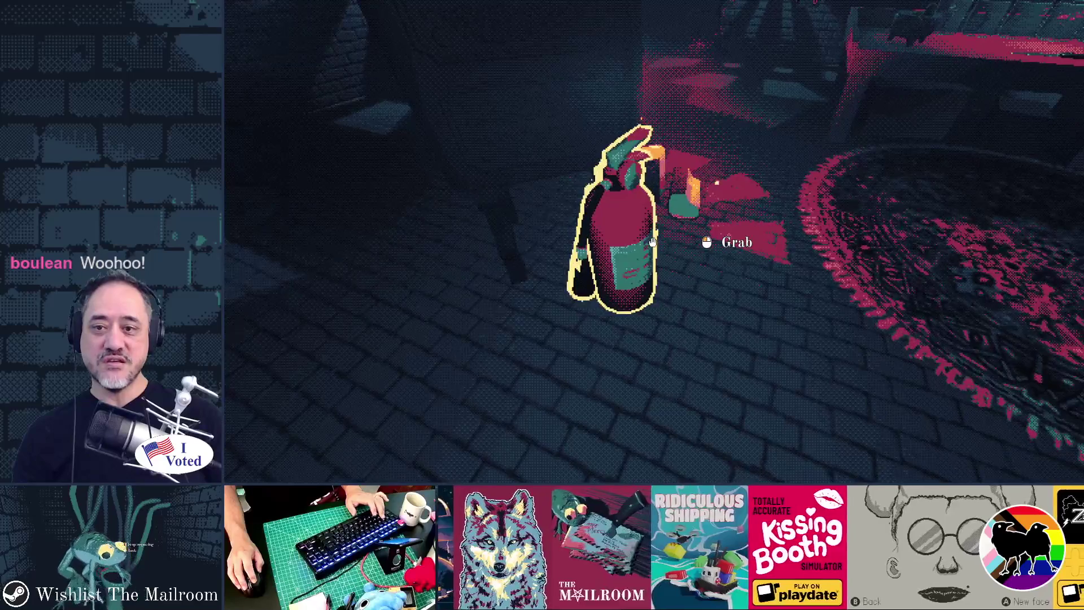
Step: Grab and drop the fire extinguisher, try ringing the counter bell, then quit the game
click(653, 241)
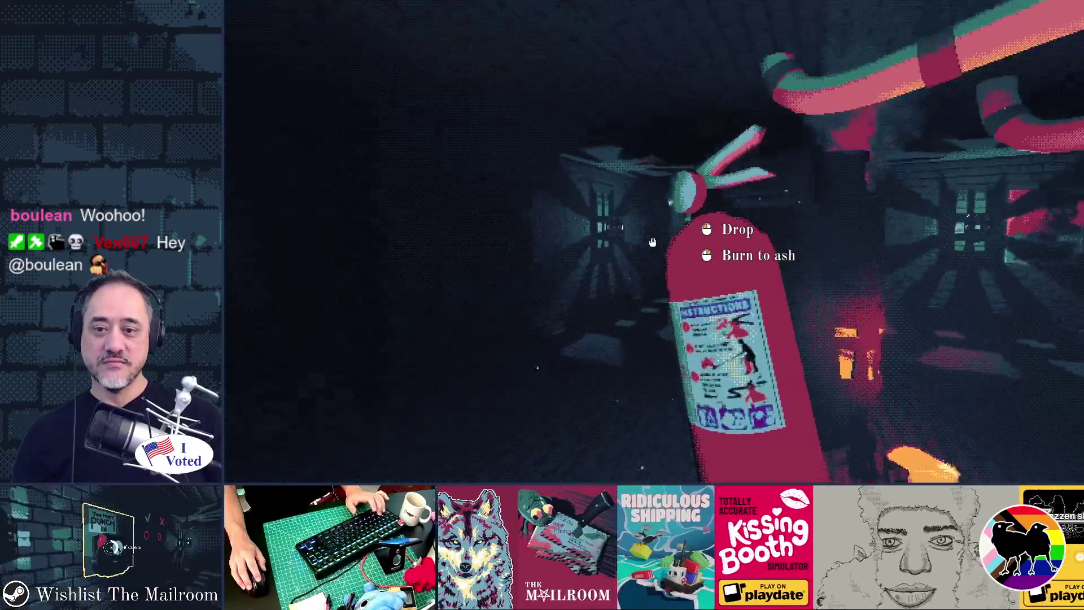
click(653, 241)
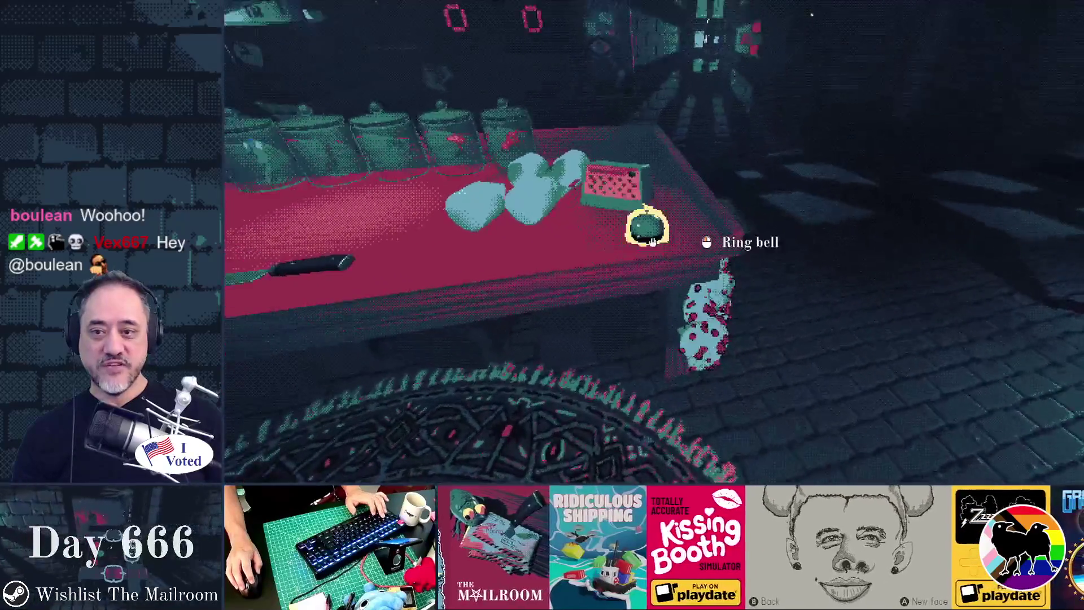
click(652, 242)
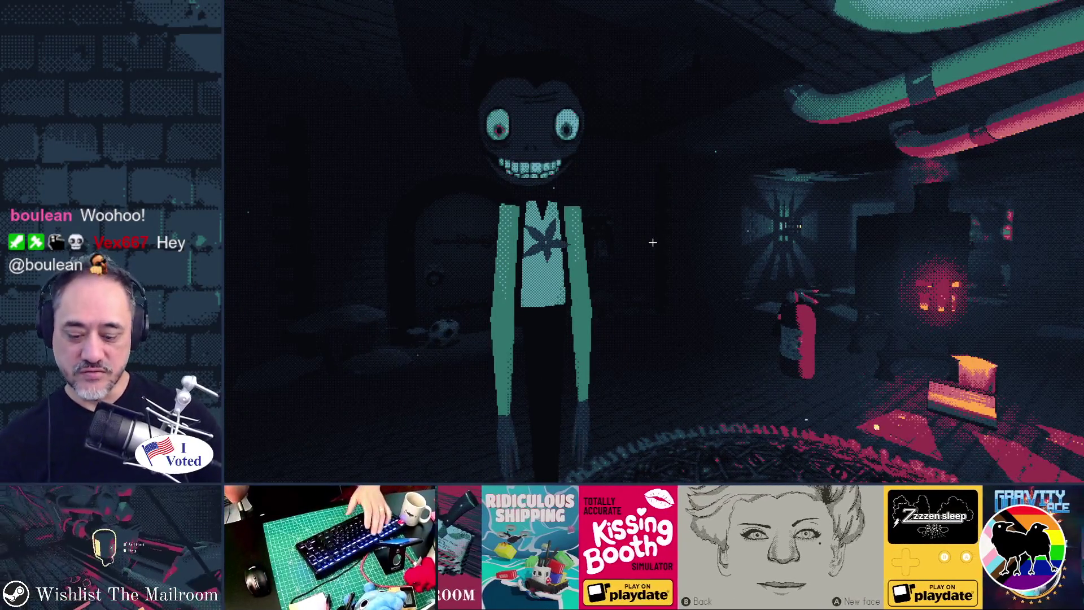
key(F8)
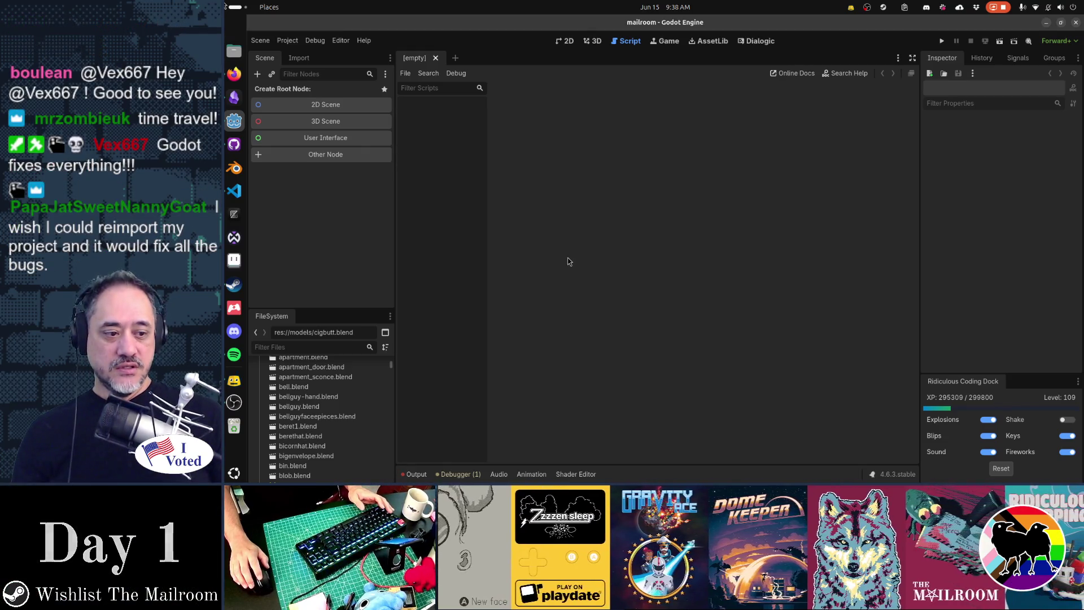
Step: Cycle through open windows to bring the Obsidian TODO notes to the front
key(alt+Tab)
key(alt+Tab)
key(alt+Tab)
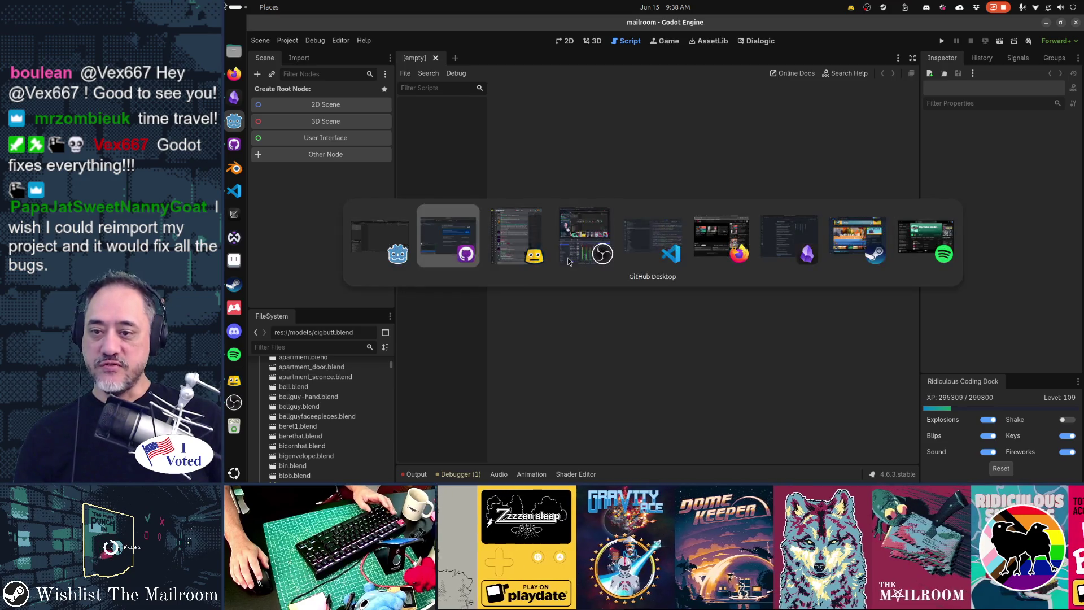
key(alt+Tab)
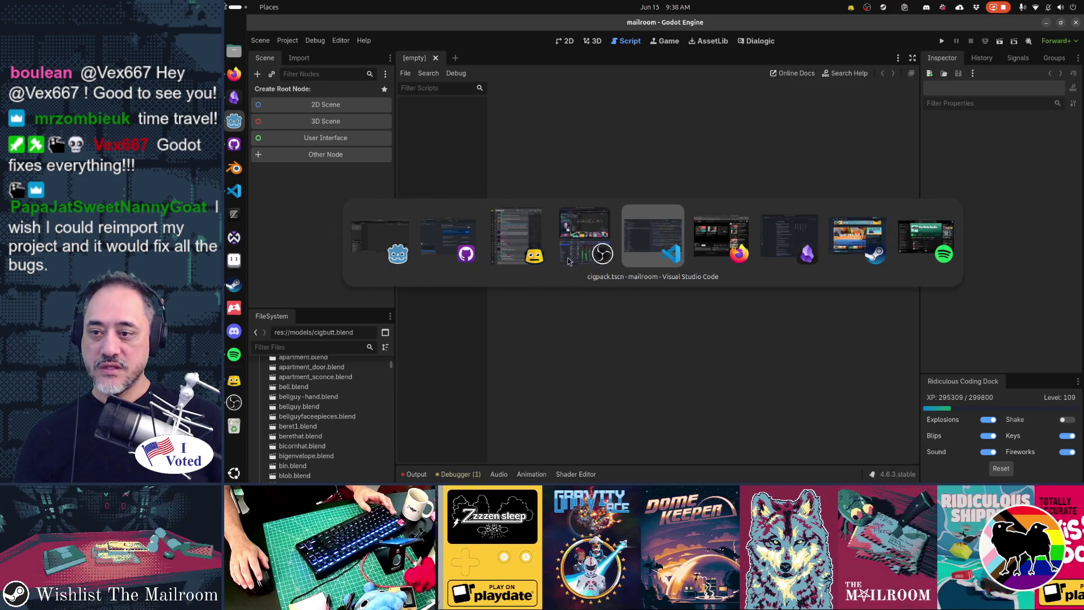
key(alt+Tab)
key(alt+Tab)
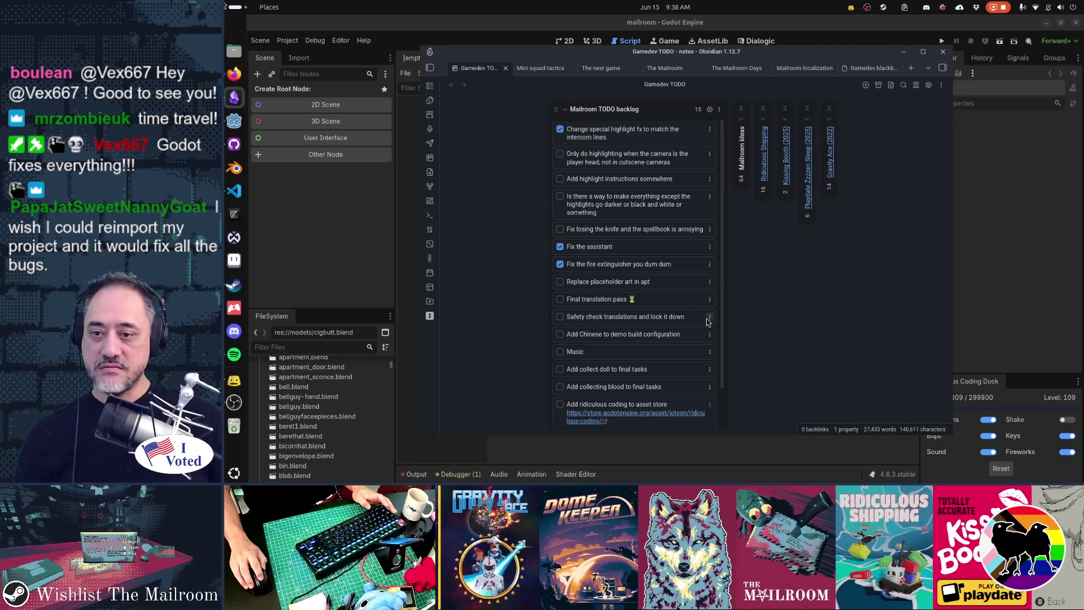
Step: Trim the fire extinguisher task to 'Fix the fire extinguisher', then return to Godot
click(655, 264)
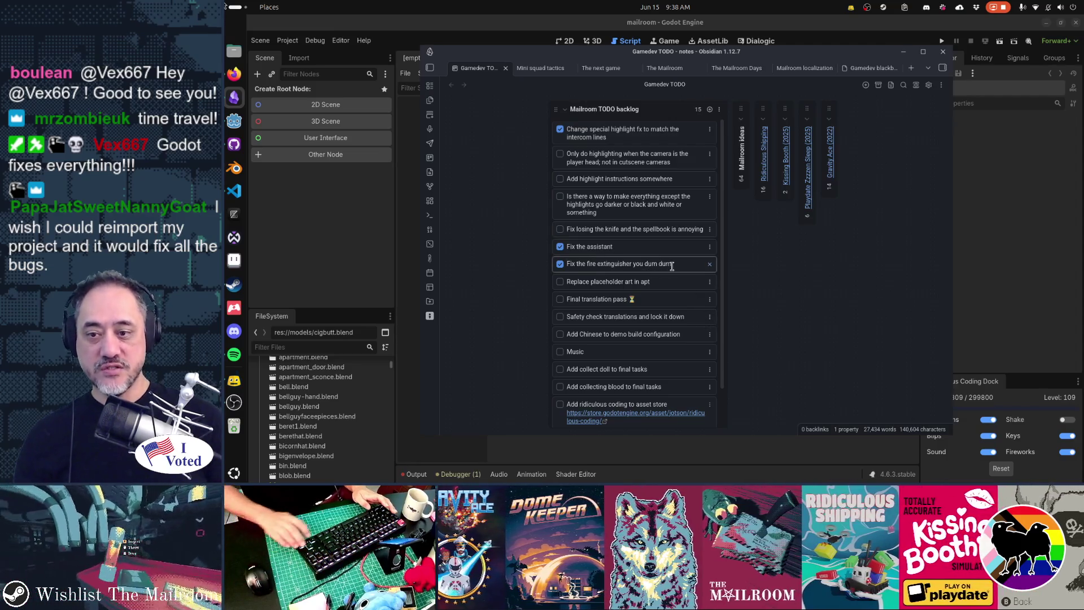
key(BackSpace)
key(BackSpace)
key(BackSpace)
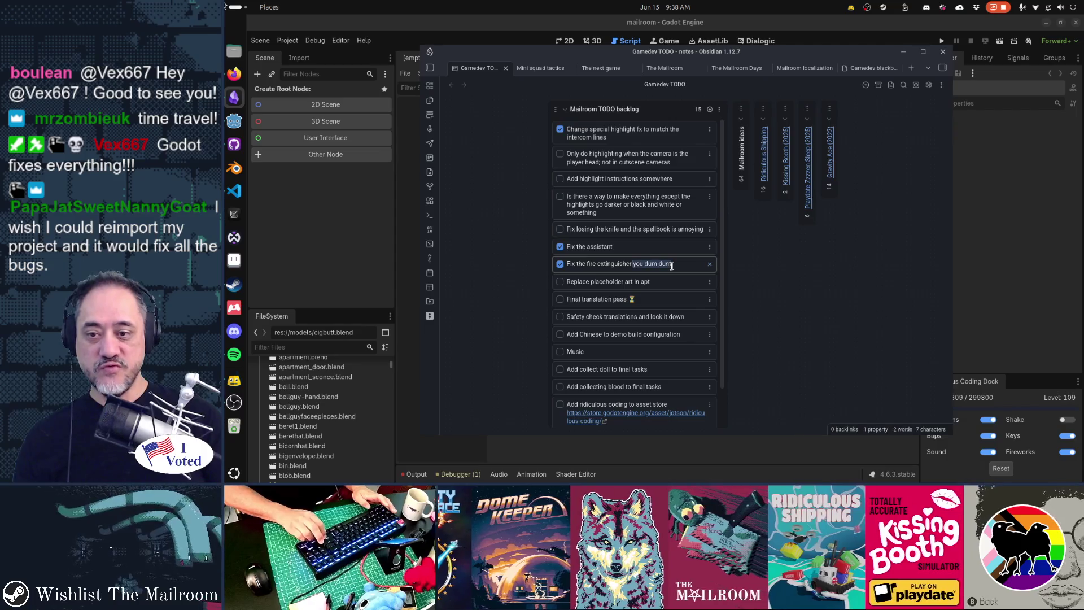
key(Return)
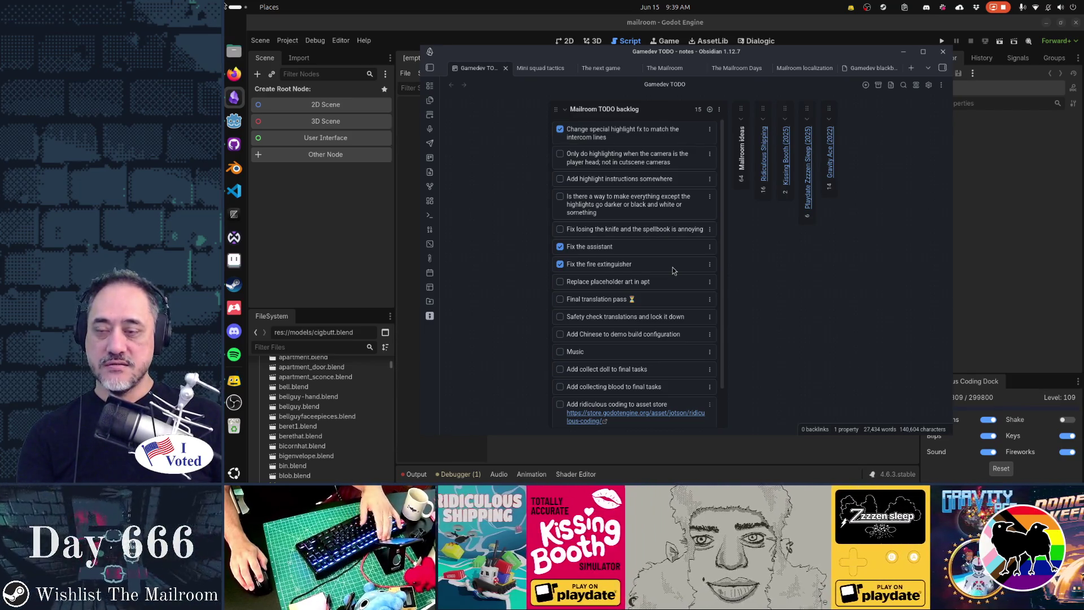
key(alt+Tab)
Step: Launch the game build and start playing from the title screen into the mailroom
key(F5)
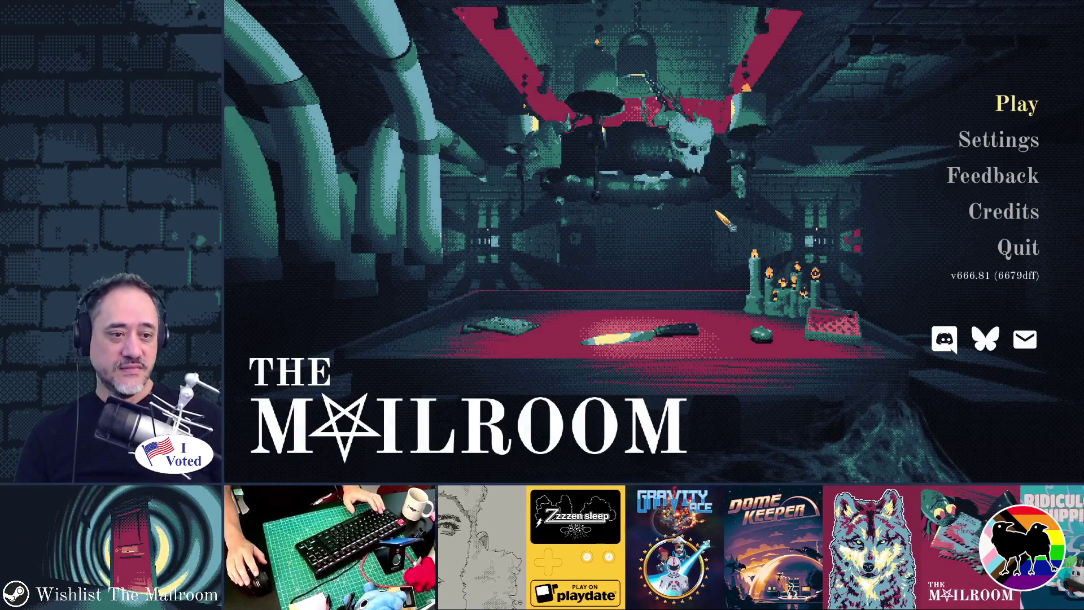
key(Return)
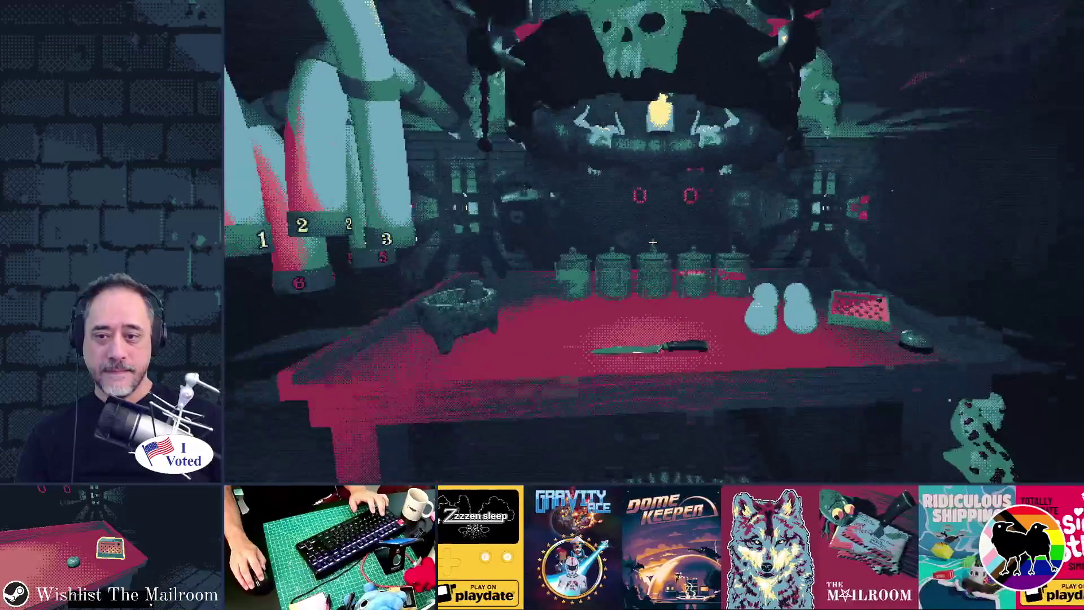
key(F8)
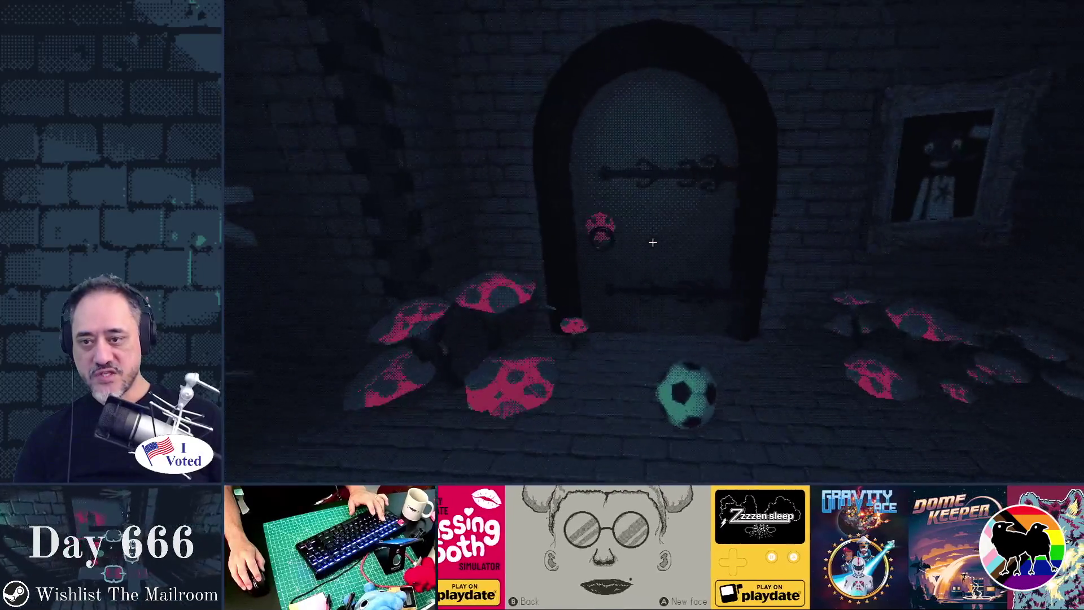
Step: Open the tunnel door, drop the knife by the spellbook, return to the table, and open the console
click(652, 242)
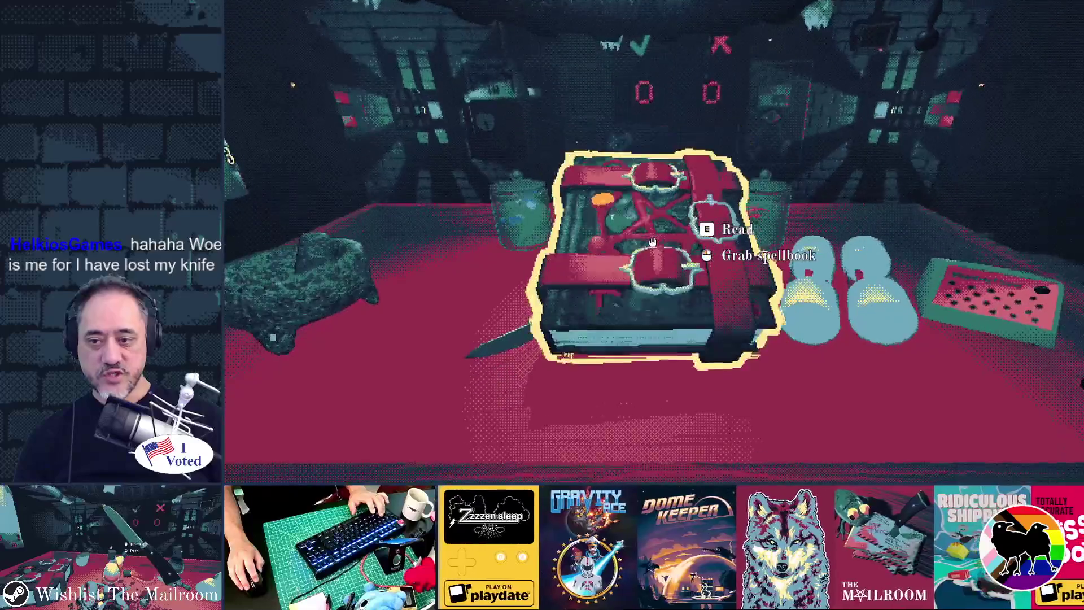
click(652, 243)
click(653, 243)
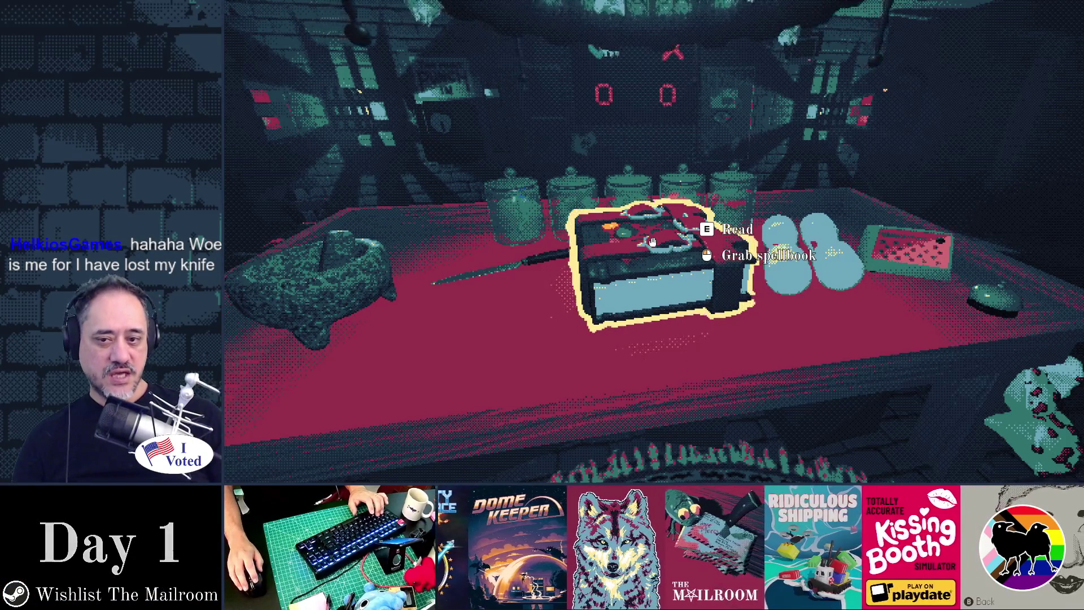
key(s)
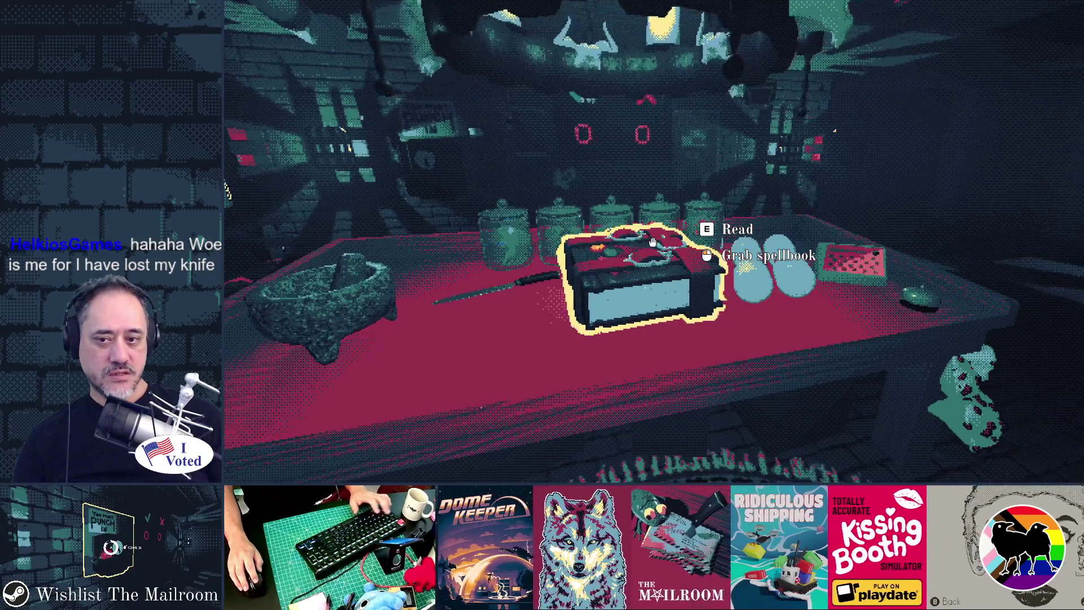
key(grave)
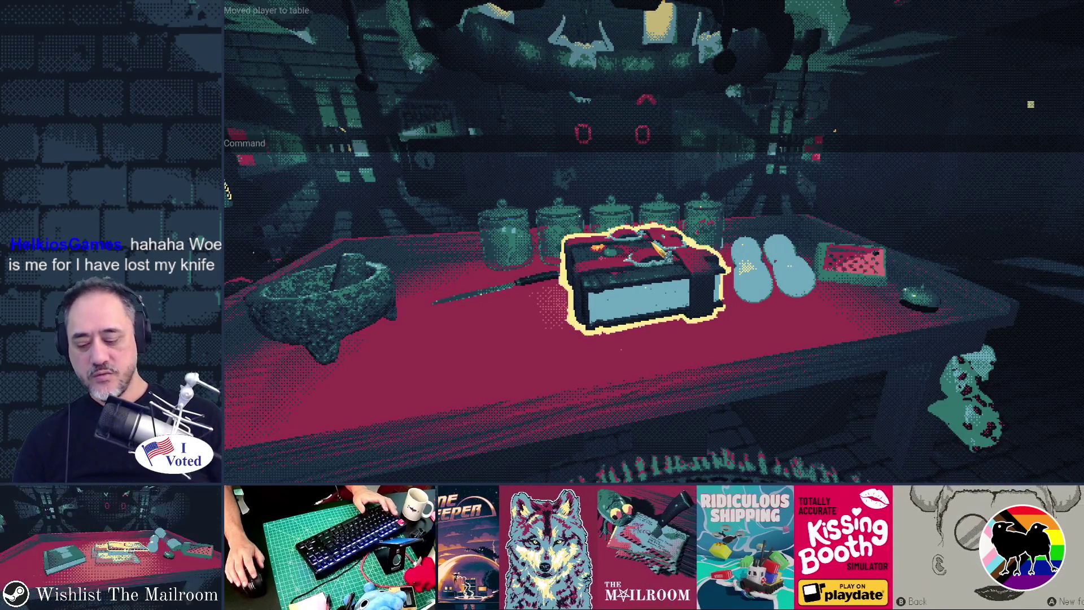
text(event gi)
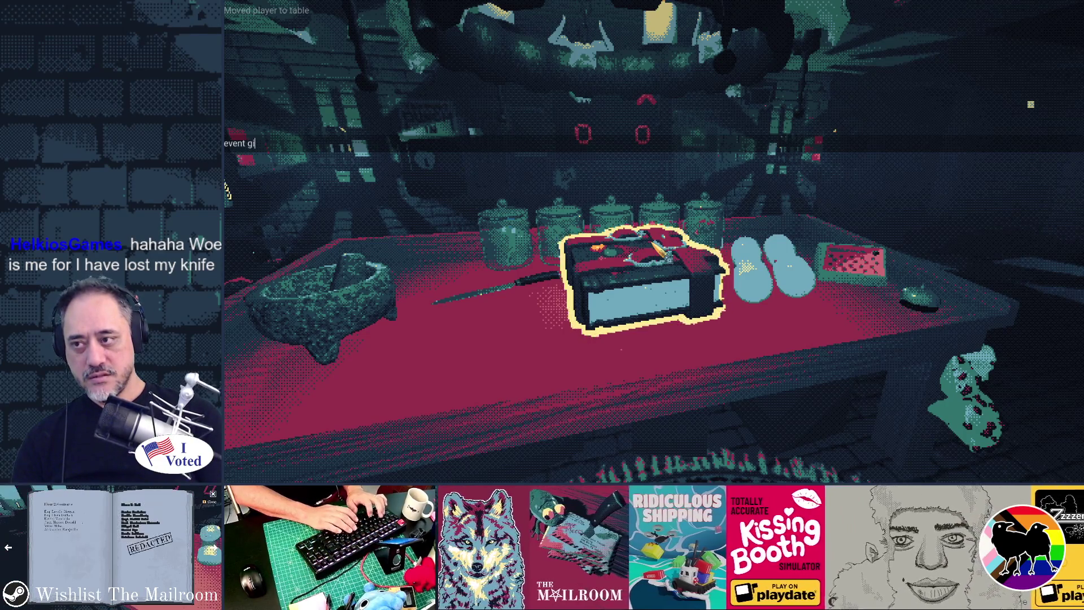
Step: Run the giftbox and tpgift events from the developer console
key(BackSpace)
key(BackSpace)
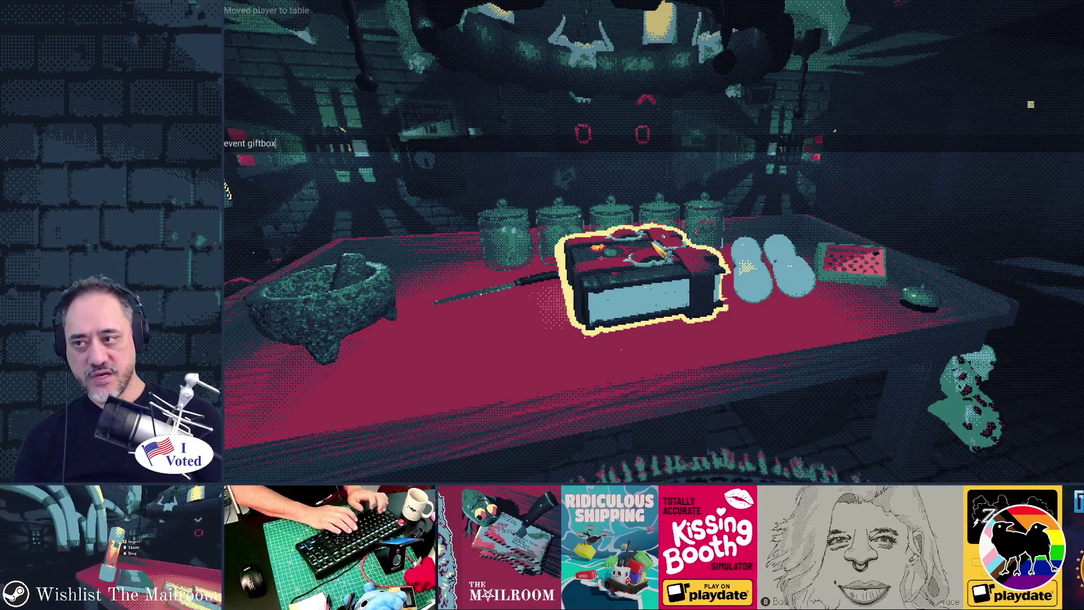
key(Return)
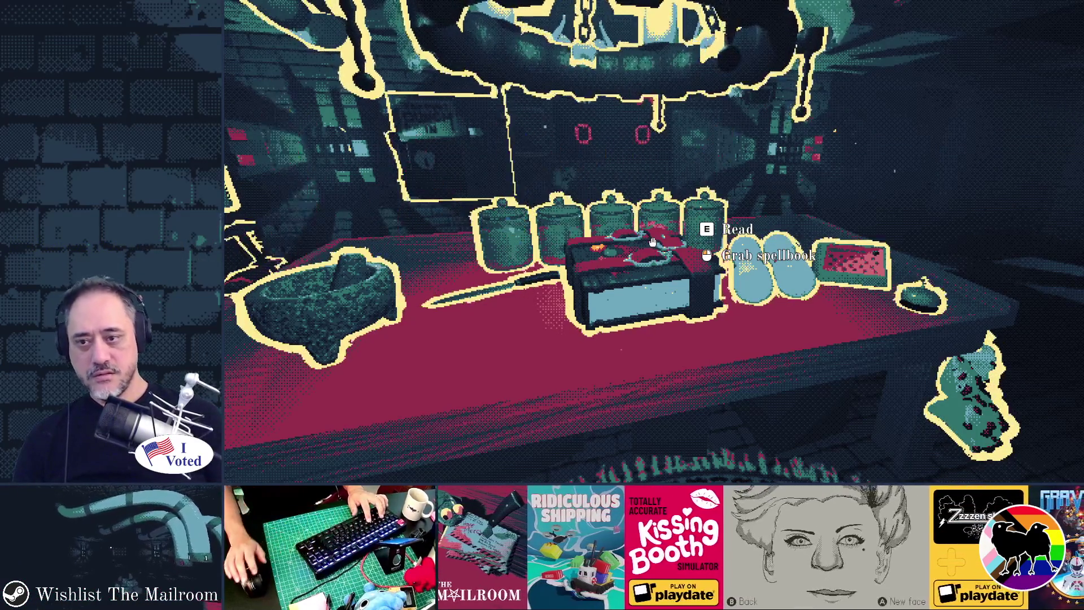
key(grave)
text(e)
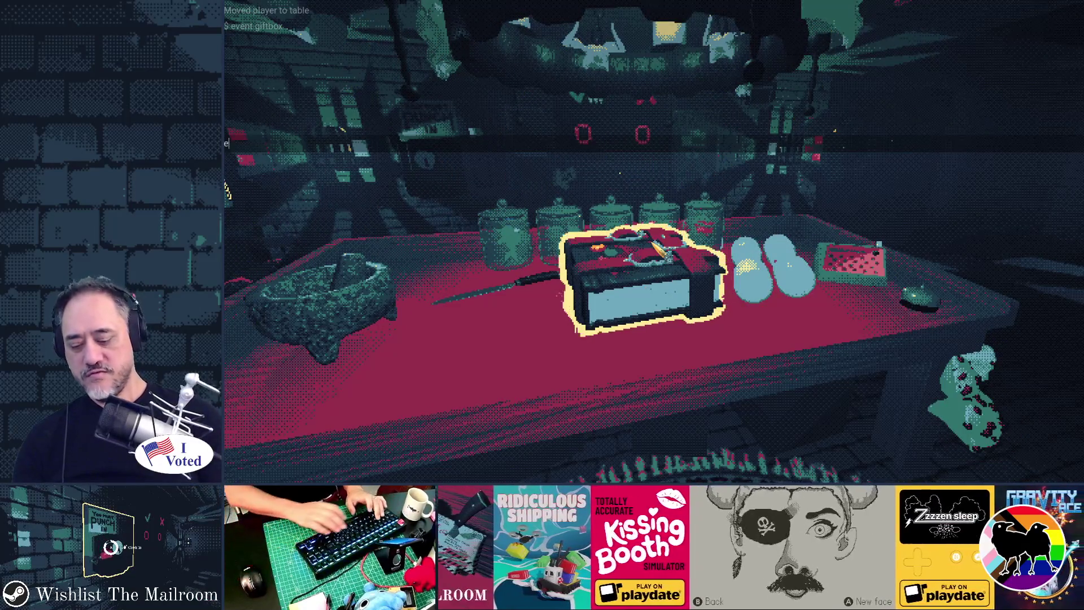
text(vent tpgift)
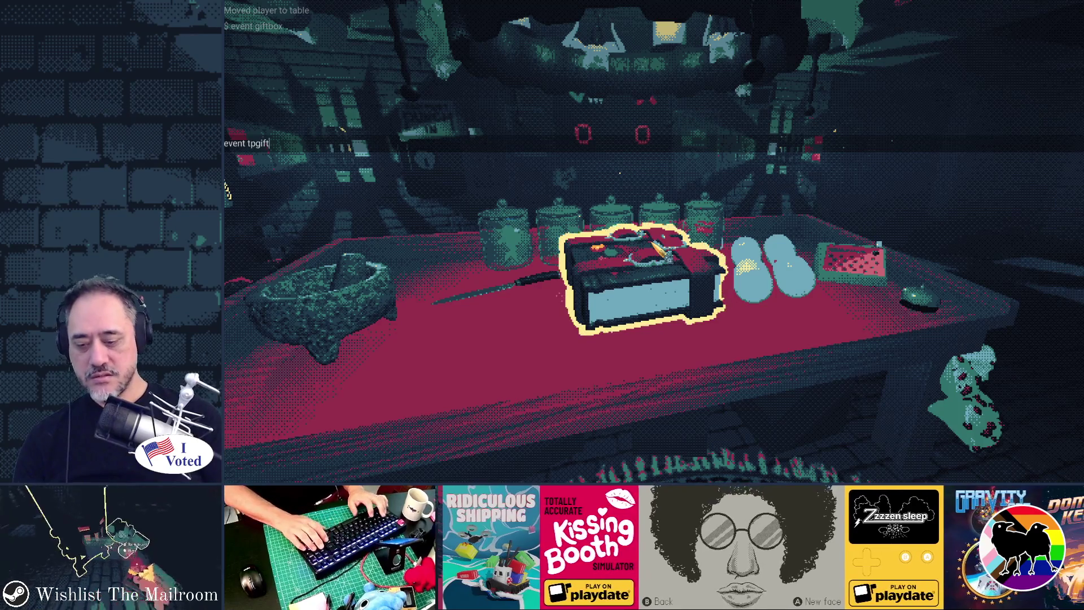
key(Return)
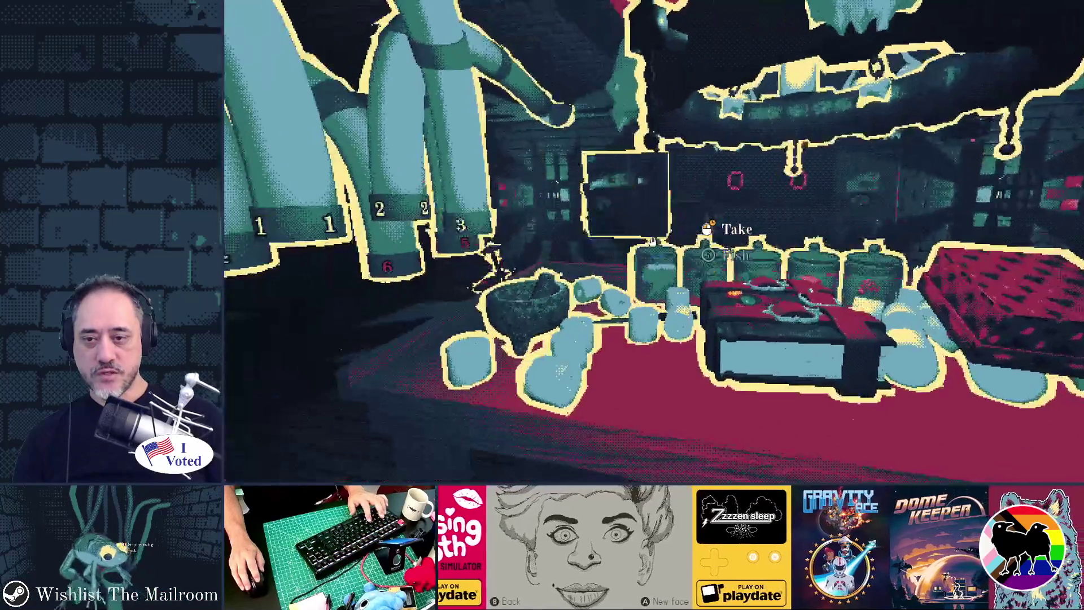
Step: Run the endlevel1 event from the console, then switch away from the game
key(grave)
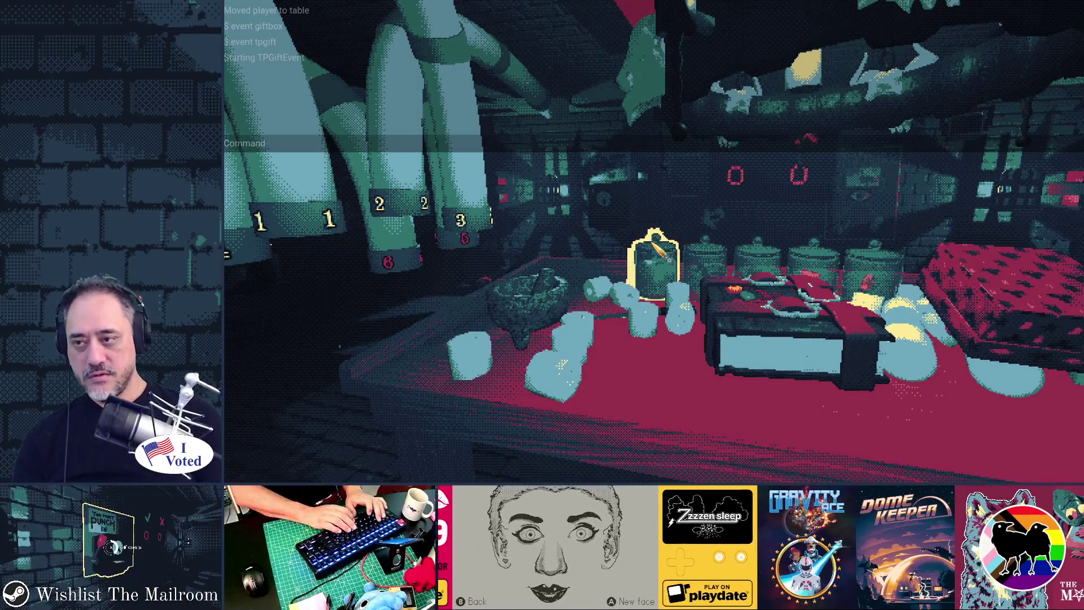
text(event level)
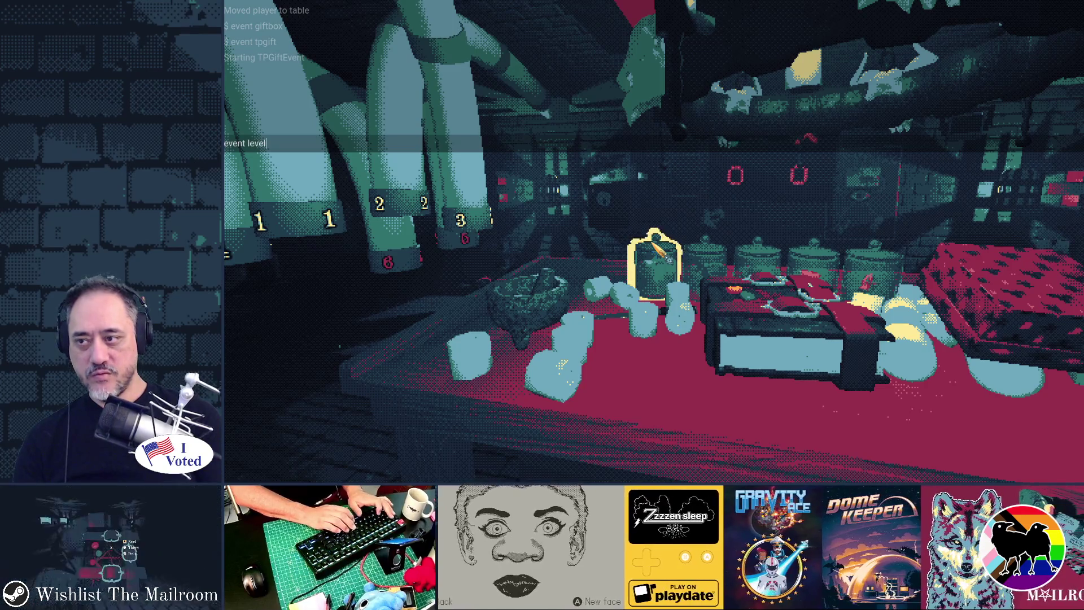
key(BackSpace)
key(BackSpace)
key(BackSpace)
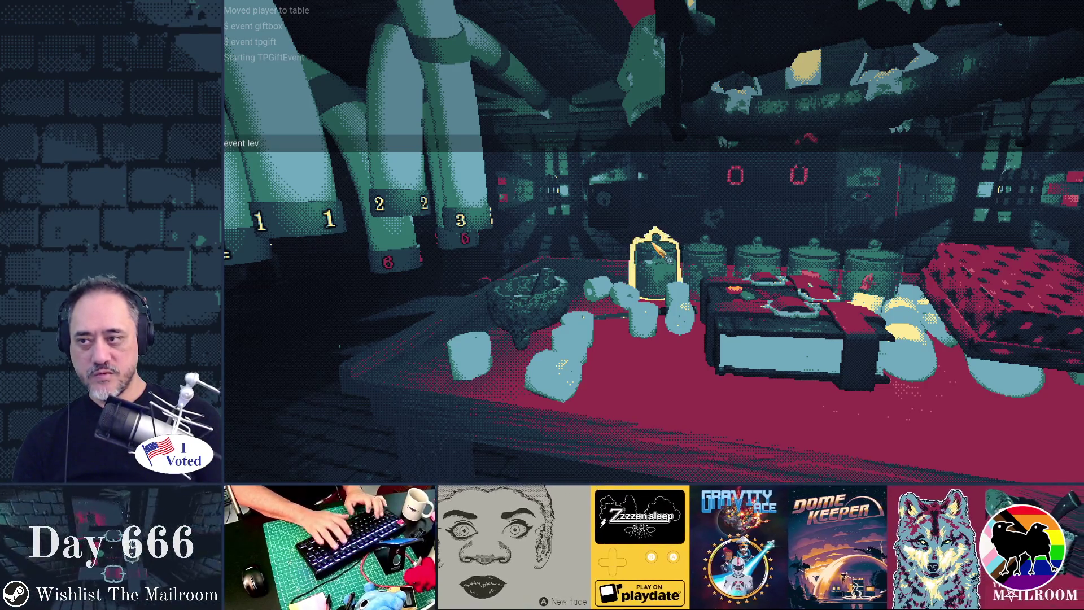
text(end)
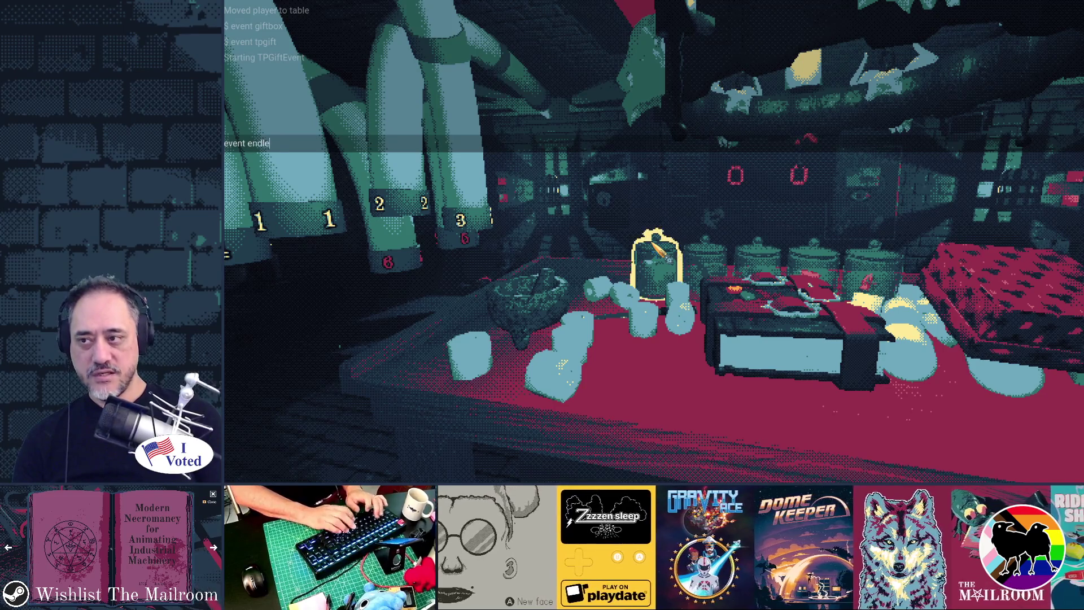
key(Return)
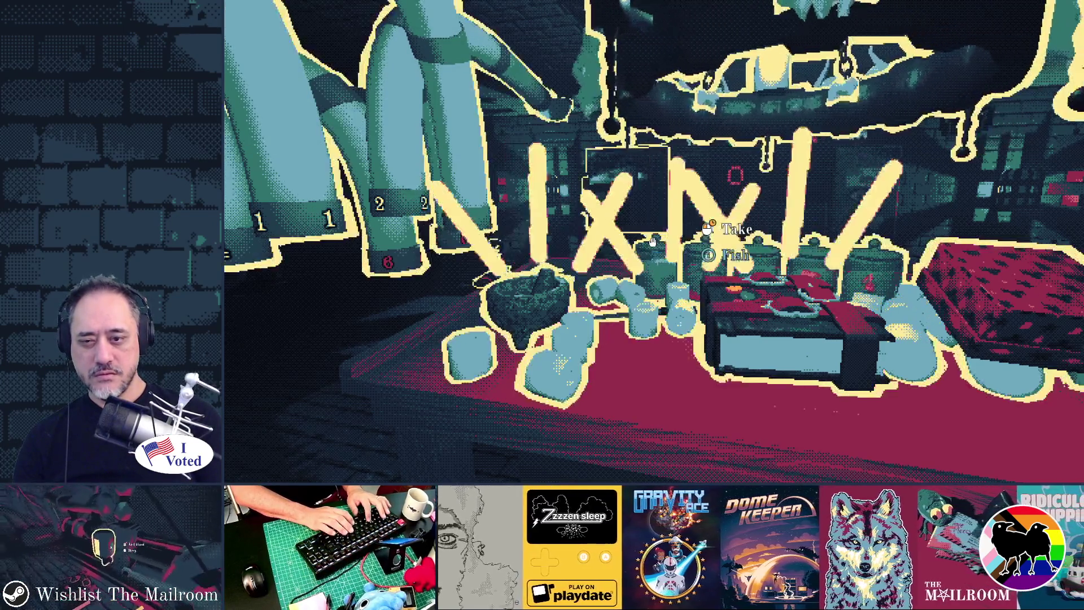
key(alt+Tab)
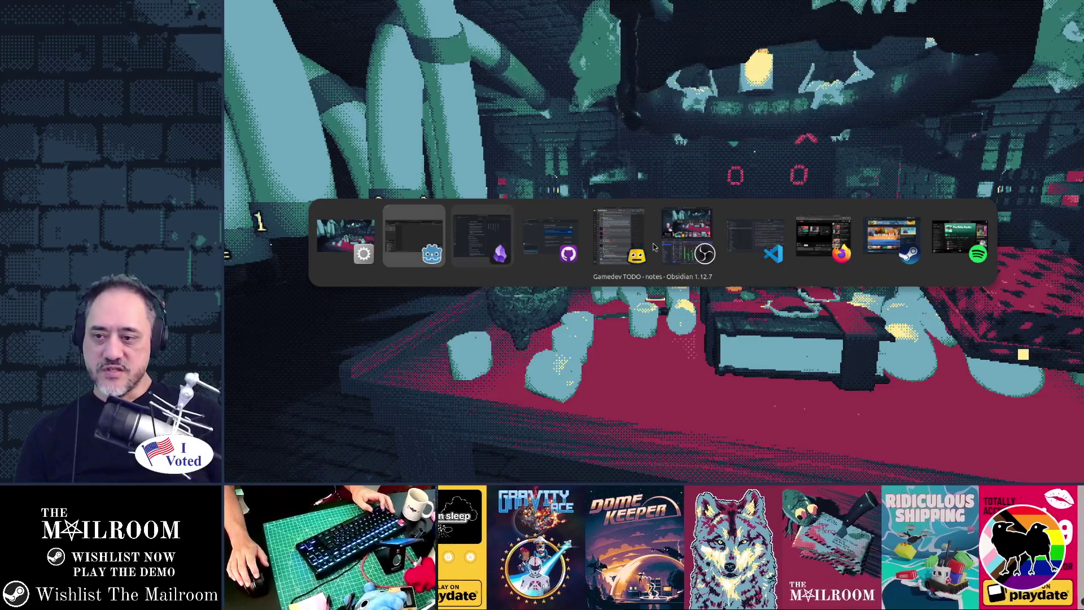
Step: In the FileSystem dock, collapse data and expand the events folder down to endday1.gd
key(alt+Tab)
key(alt+Tab)
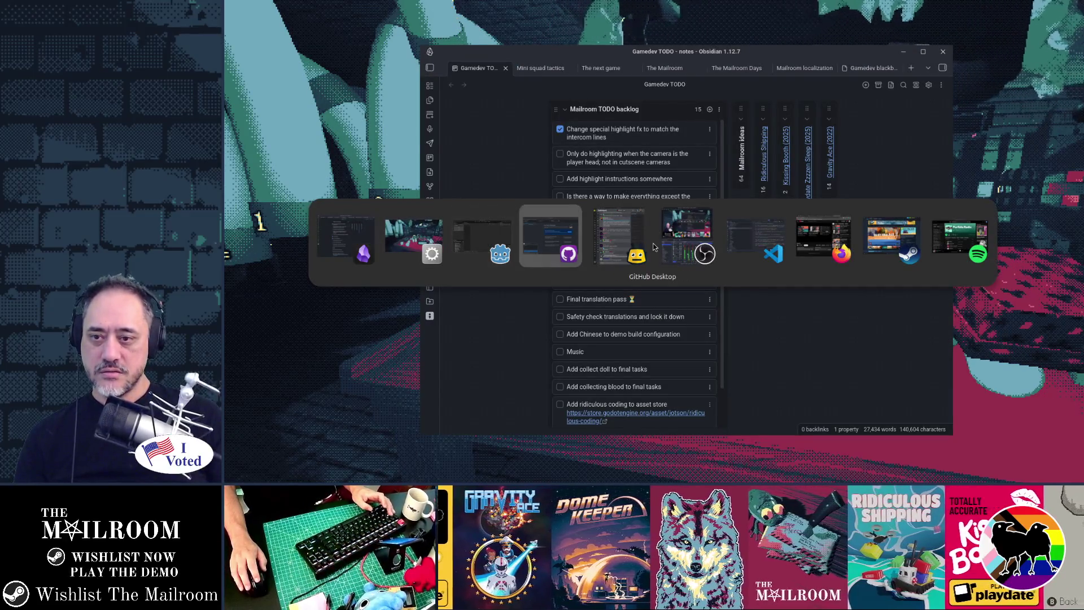
scroll(315, 403, up, 10)
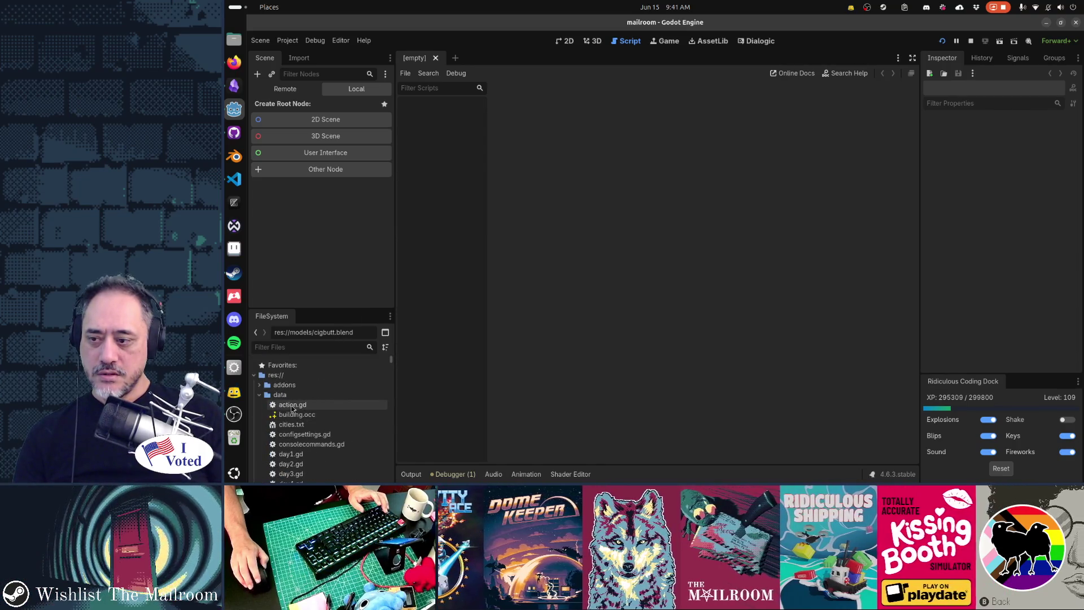
click(260, 395)
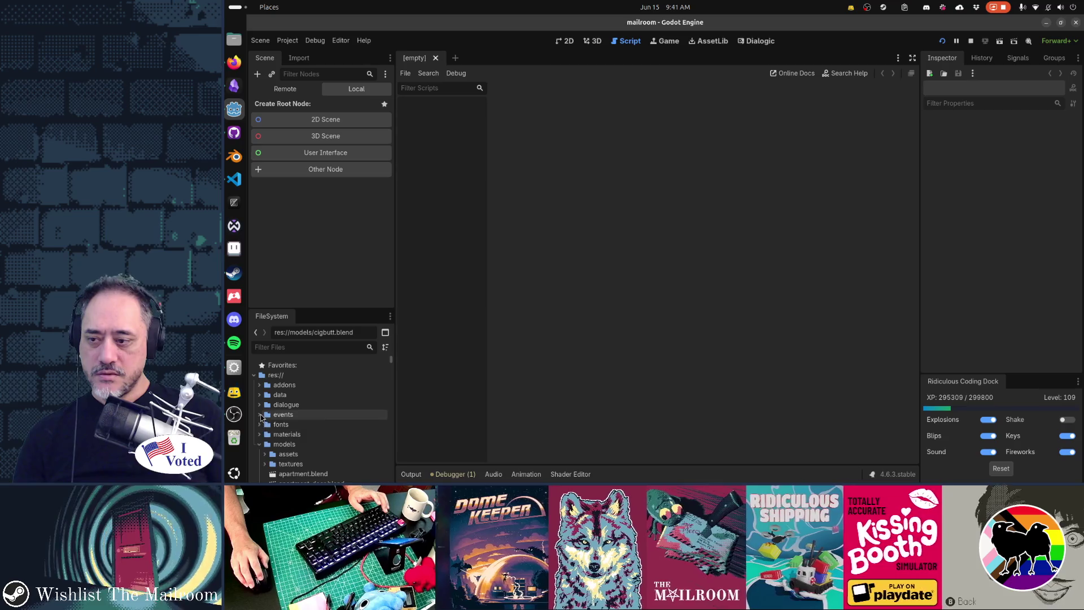
click(261, 415)
scroll(305, 417, down, 2)
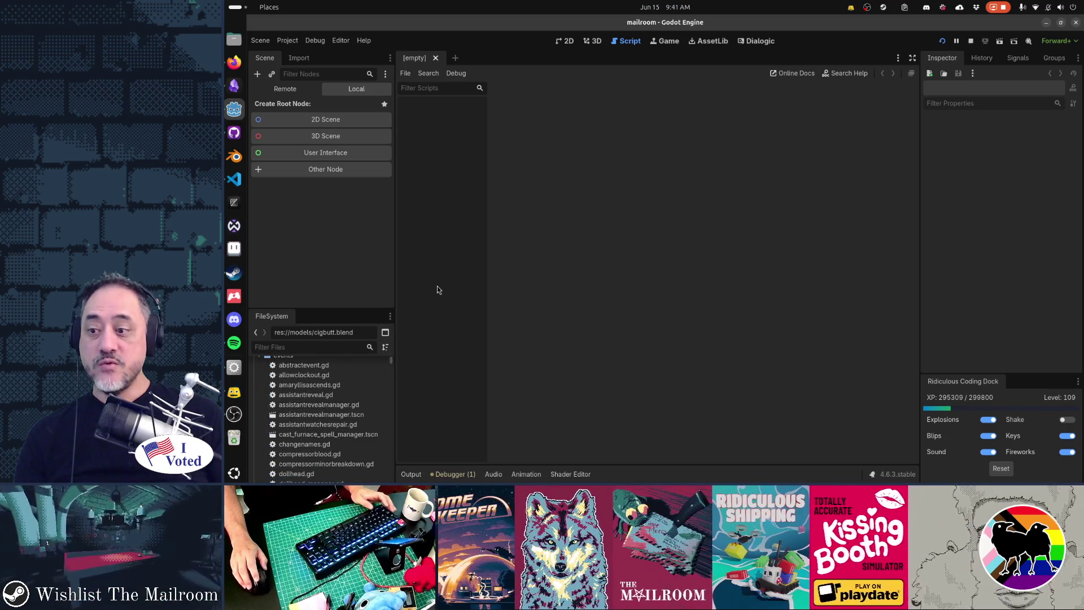
scroll(313, 441, down, 2)
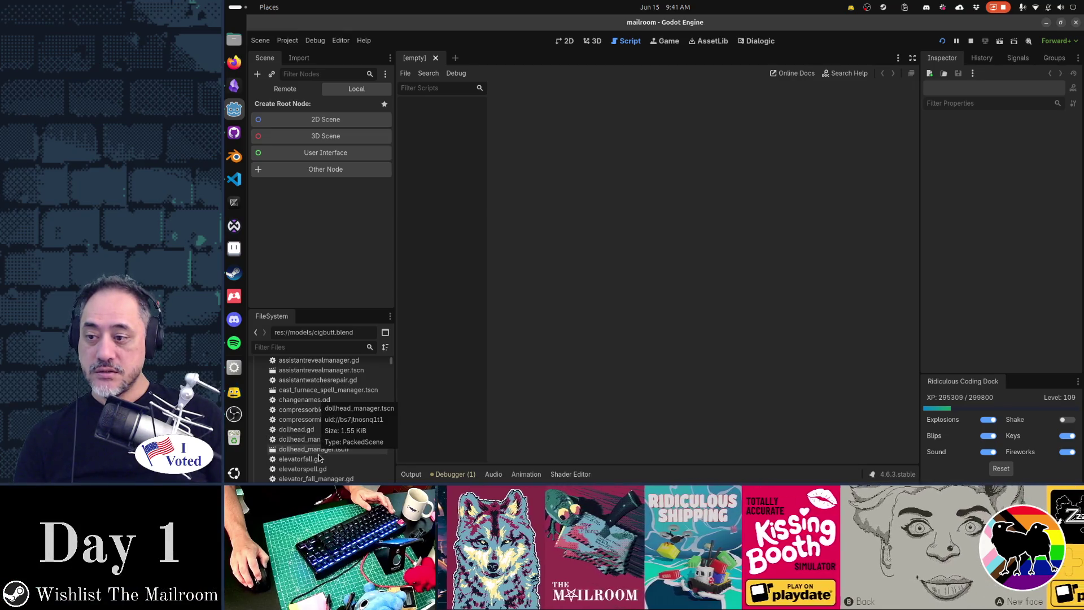
scroll(314, 435, down, 4)
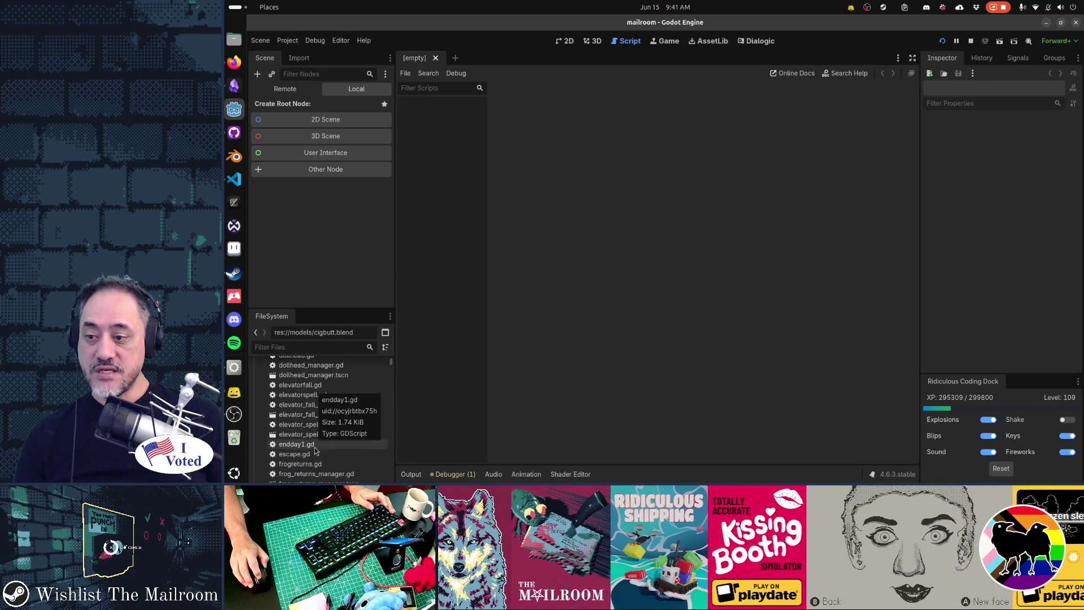
key(alt+Tab)
key(alt+Tab)
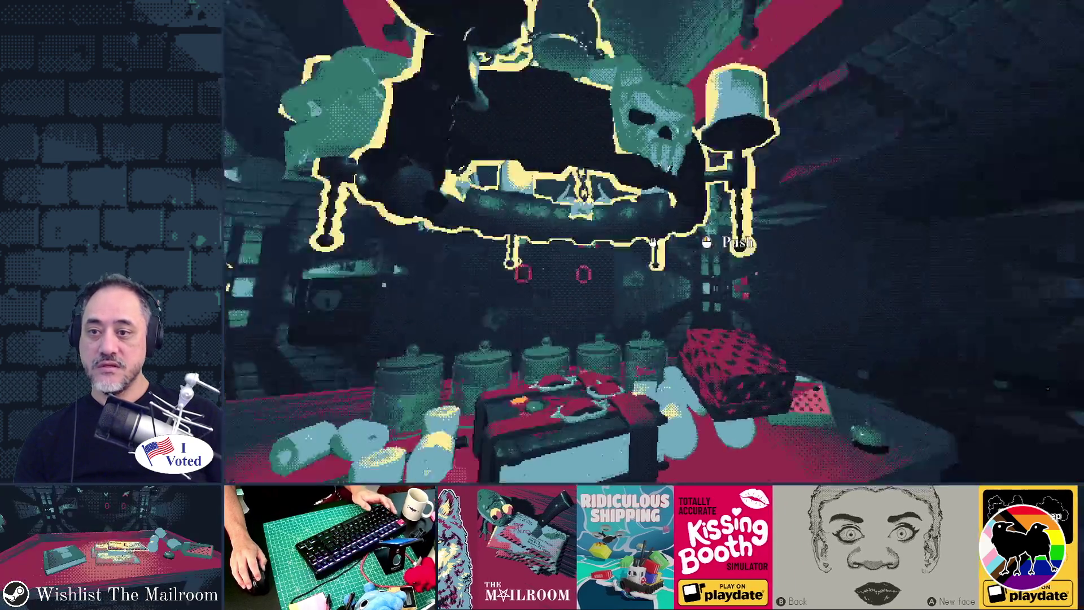
Step: Run 'event endday1' from the game's debug console, then close the console so the cutscene plays
key(grave)
text(event endday1)
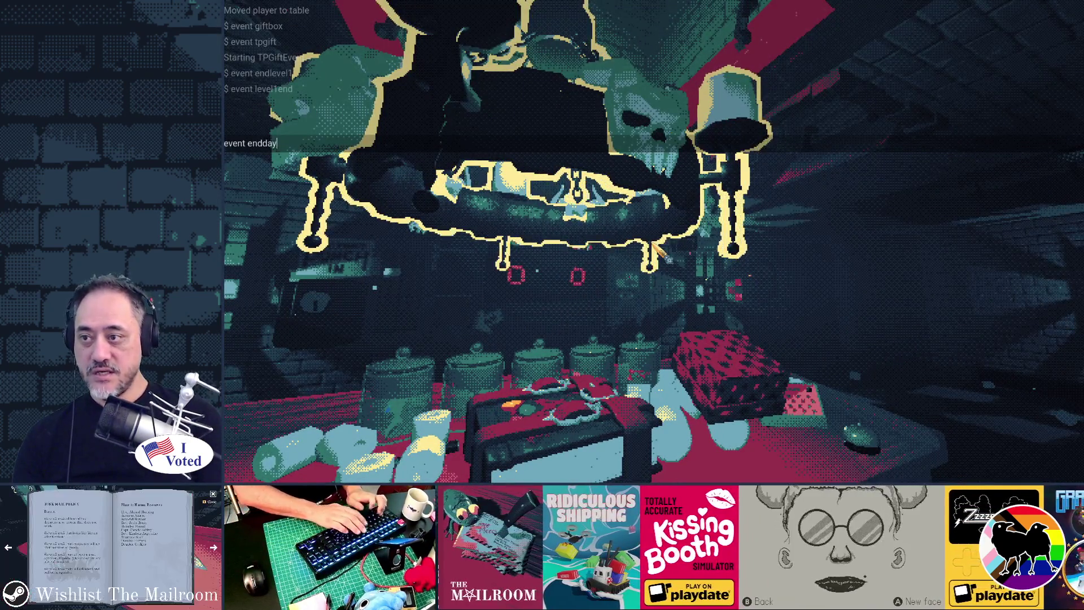
key(Return)
key(grave)
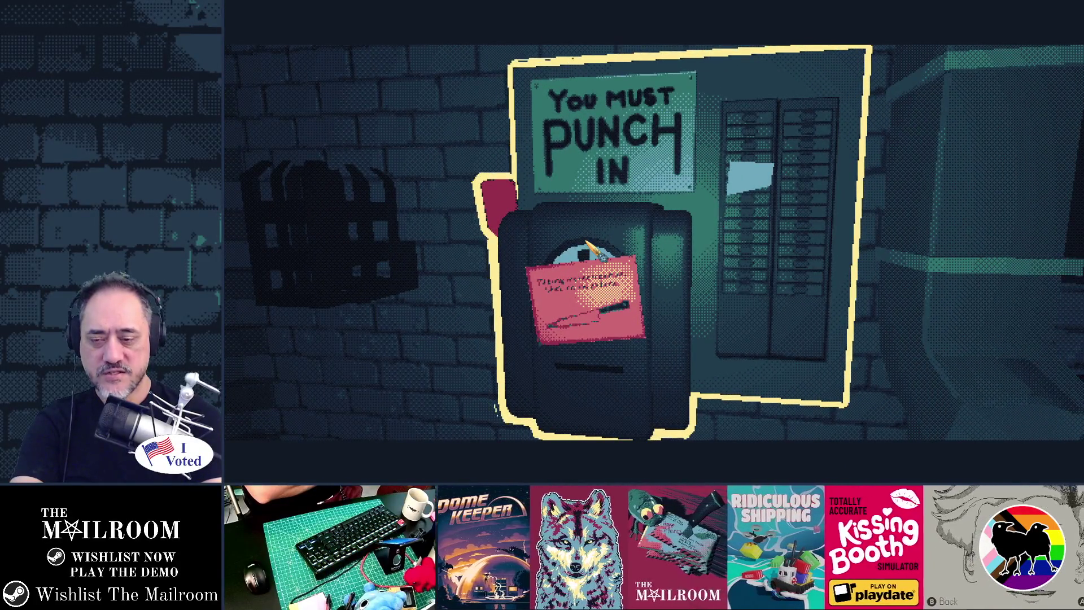
Step: Advance the cutscene past the punch-in clock and quit the game to the desktop
click(593, 251)
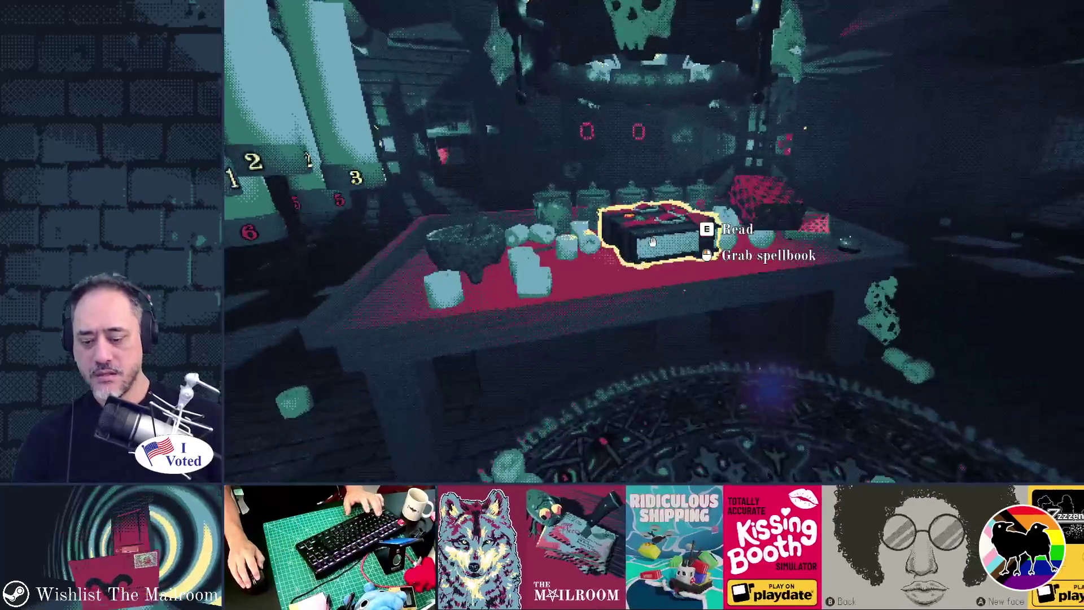
key(alt+Tab)
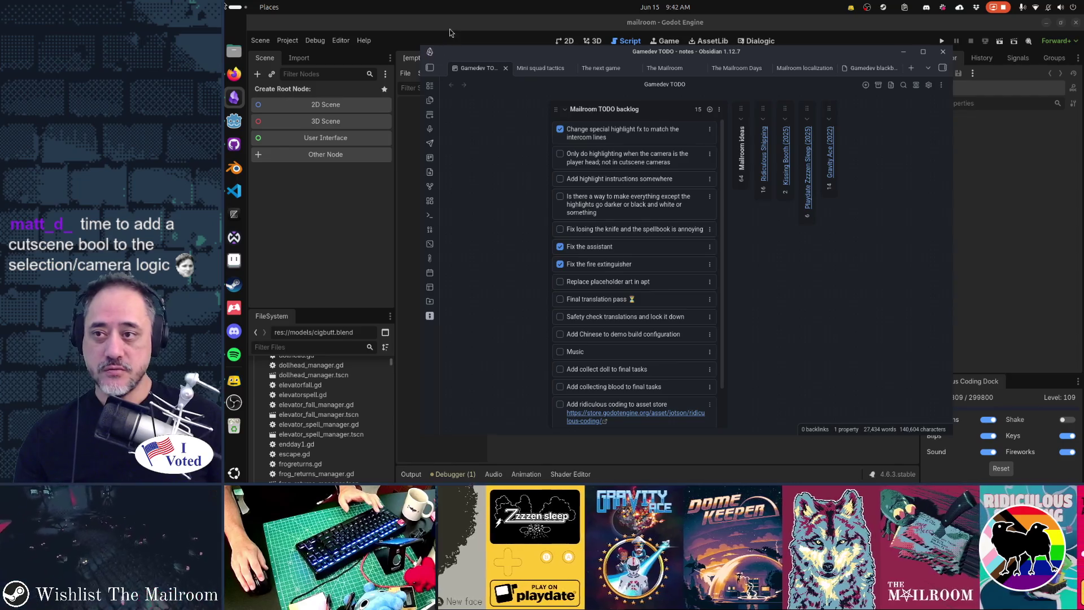
Step: Bring the Godot editor to the front and bring up the Quick Open file finder
click(450, 29)
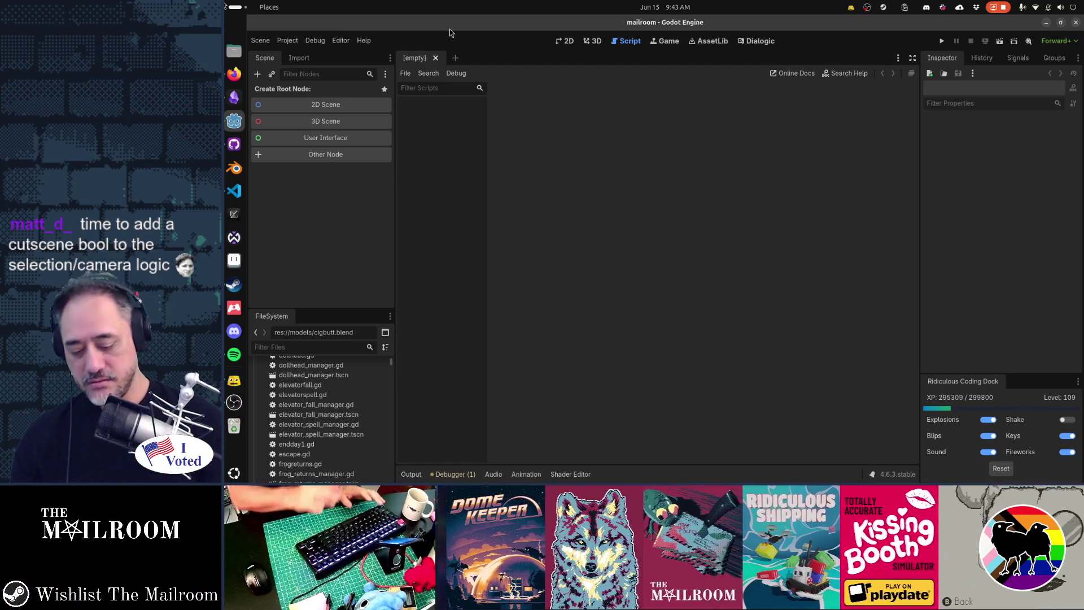
key(alt+shift+o)
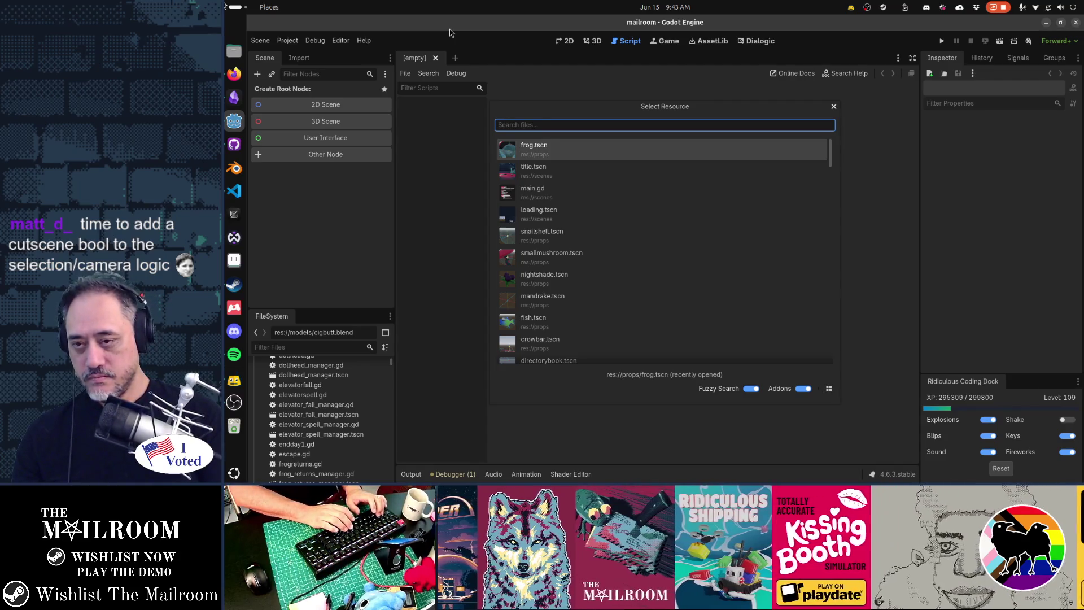
Step: Open main.gd and locate the uses of highlight_interactables in the input handler
text(main.g)
key(Return)
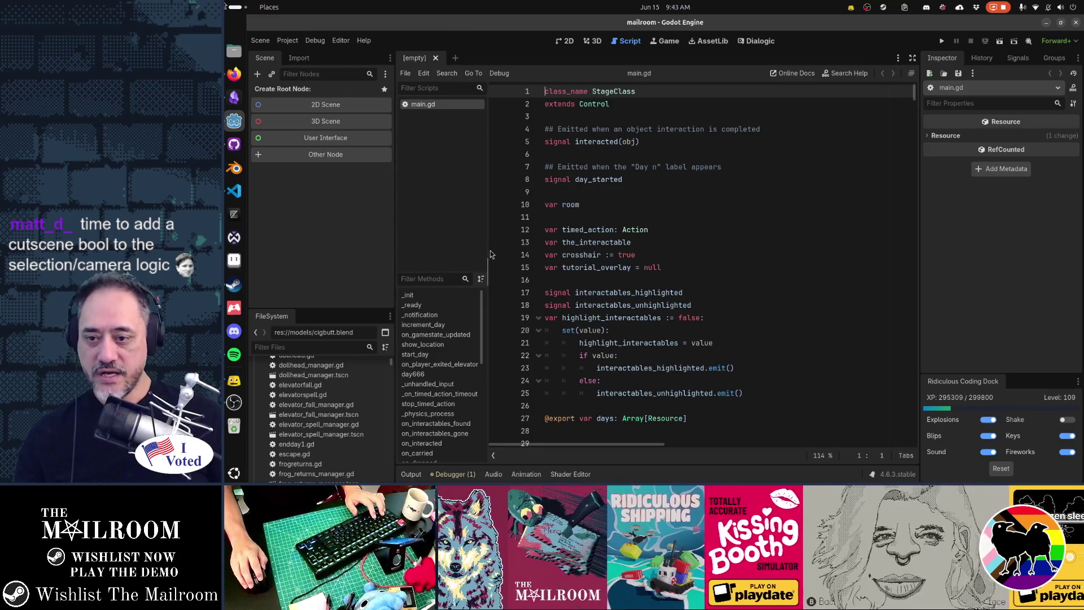
double_click(621, 339)
key(ctrl+d)
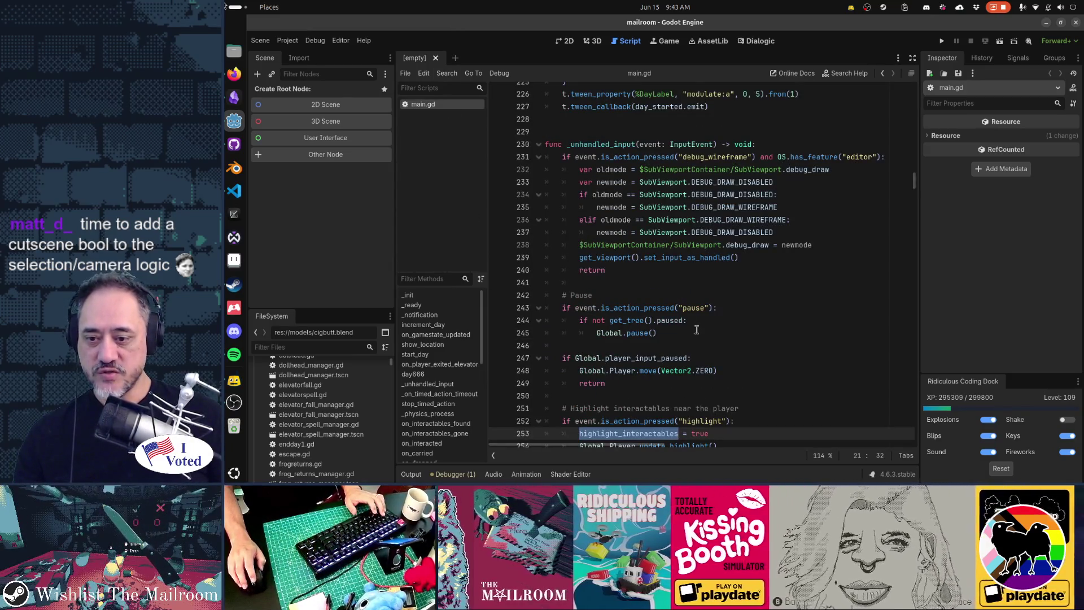
scroll(704, 298, down, 2)
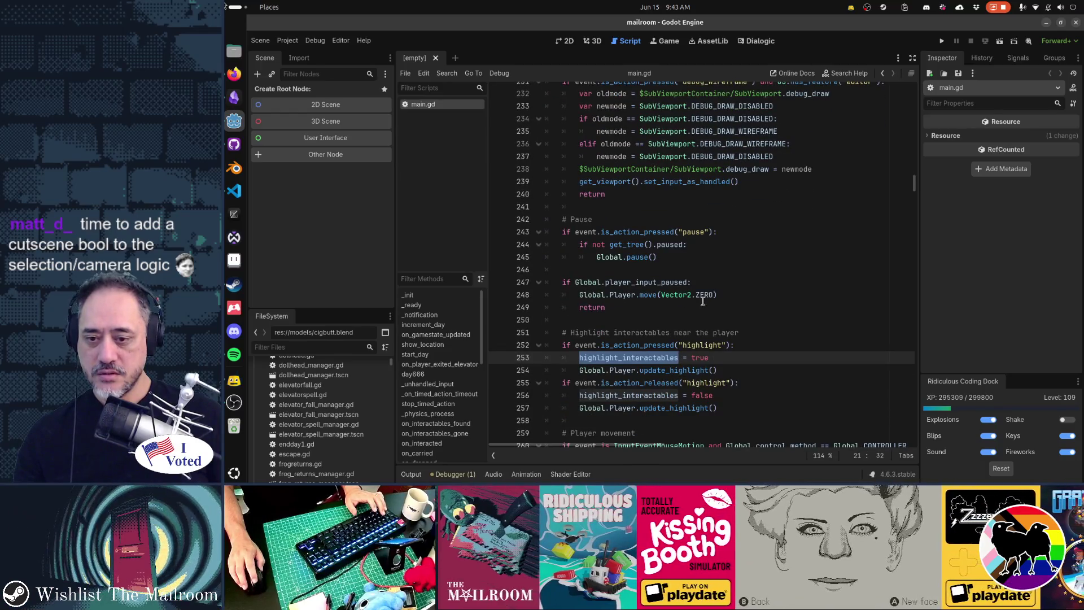
drag(728, 406, 558, 384)
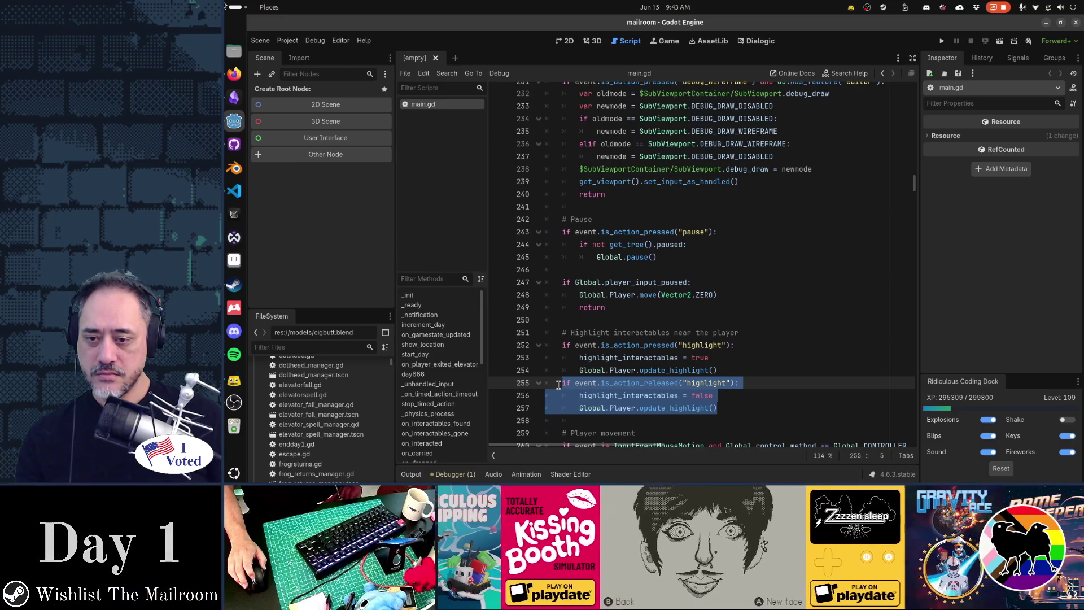
scroll(559, 385, up, 4)
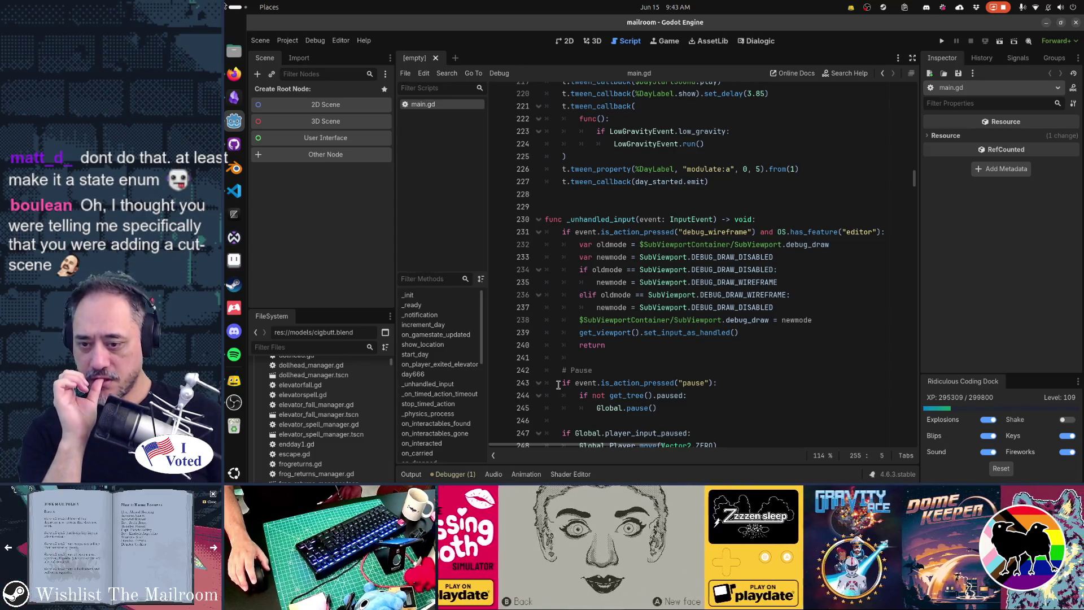
scroll(559, 384, down, 4)
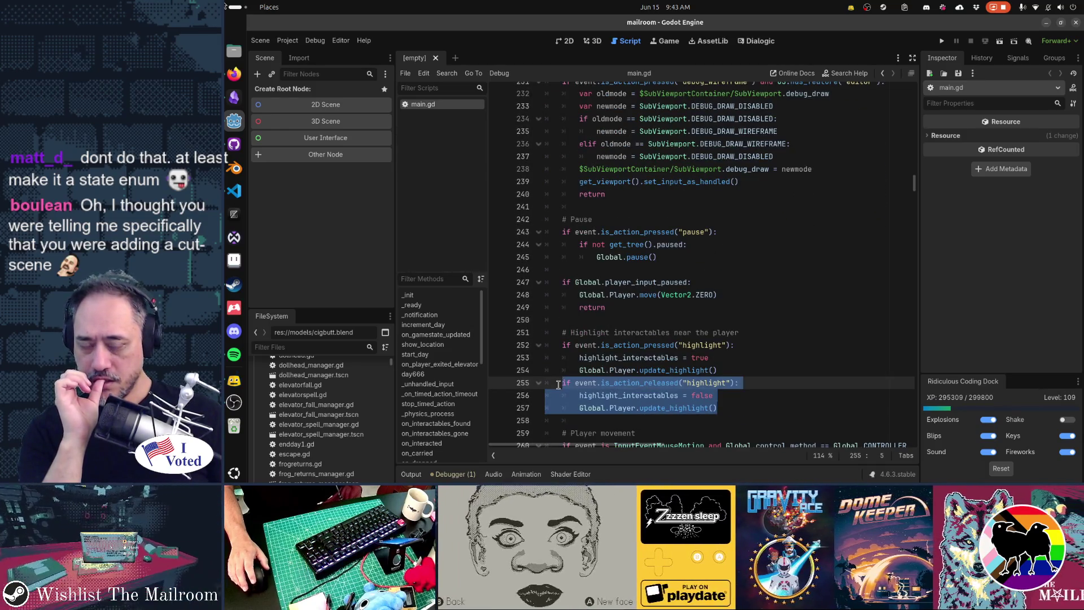
Step: Inspect the player_input_paused check and the highlight handling block on lines 247–258
click(662, 282)
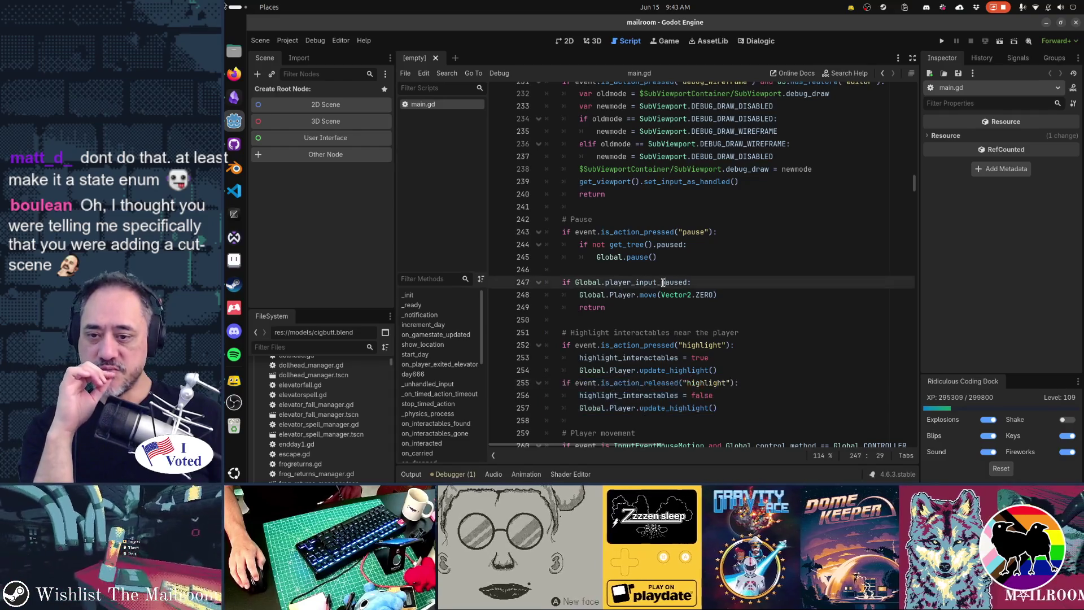
click(719, 281)
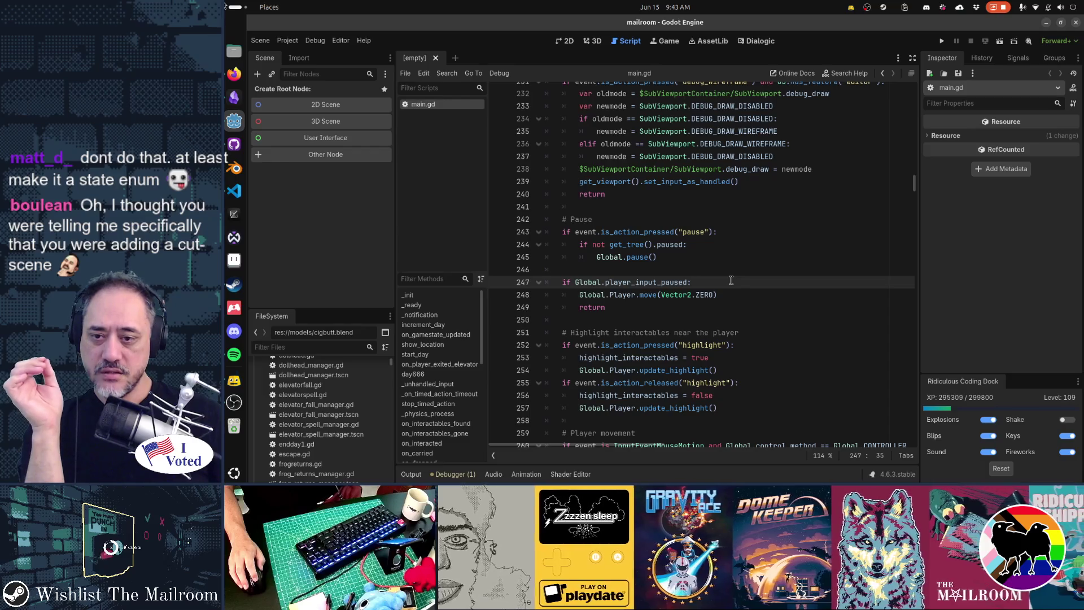
mouse_move(625, 282)
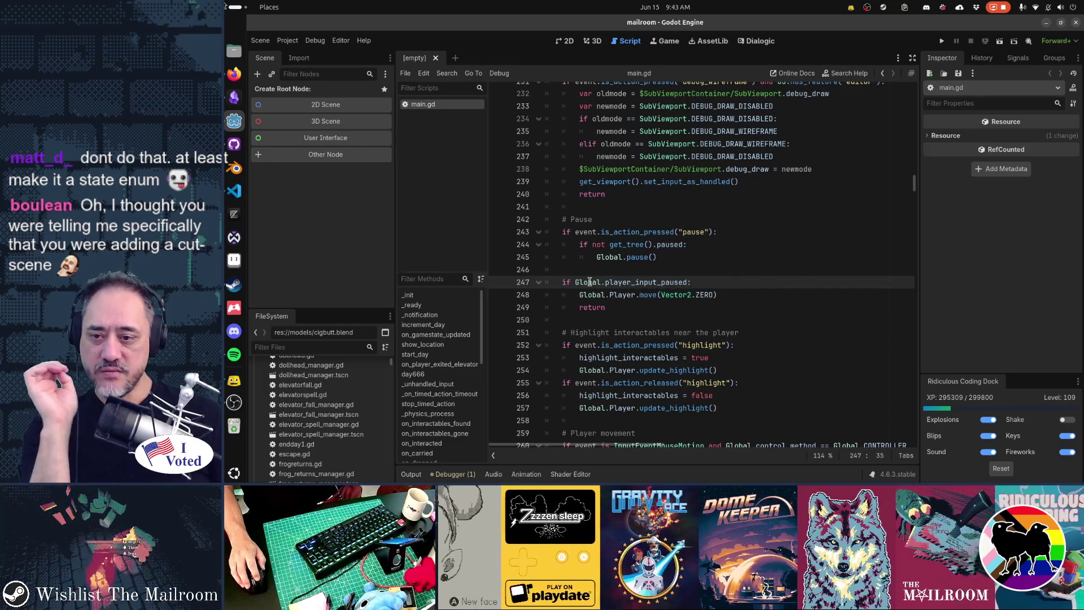
mouse_move(591, 282)
click(582, 318)
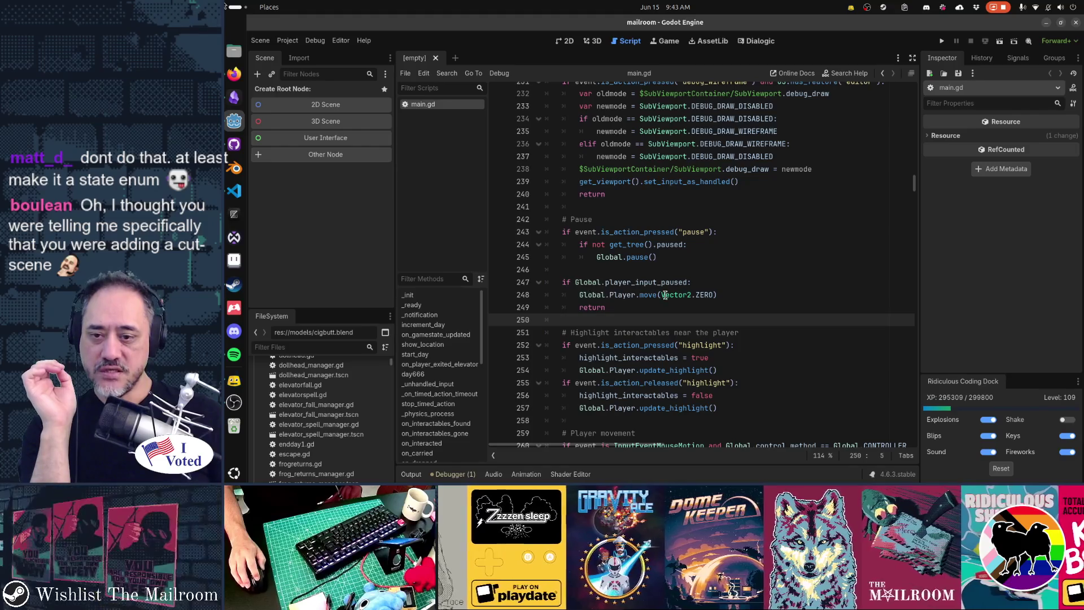
click(596, 308)
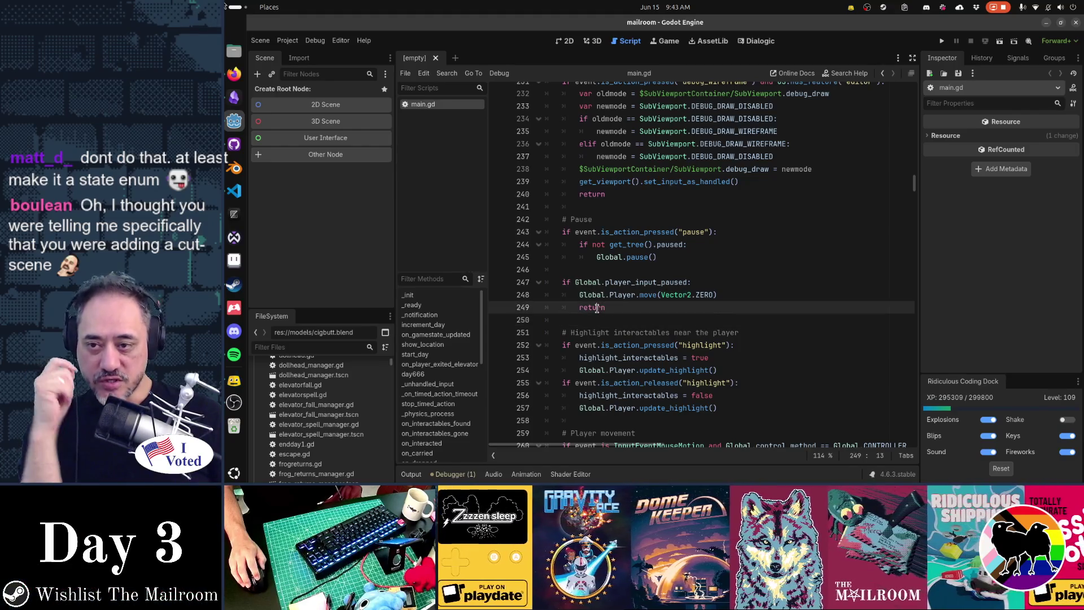
drag(603, 333, 661, 418)
Step: Cut the highlight handling lines, paste them above the pause check, and save main.gd
click(754, 334)
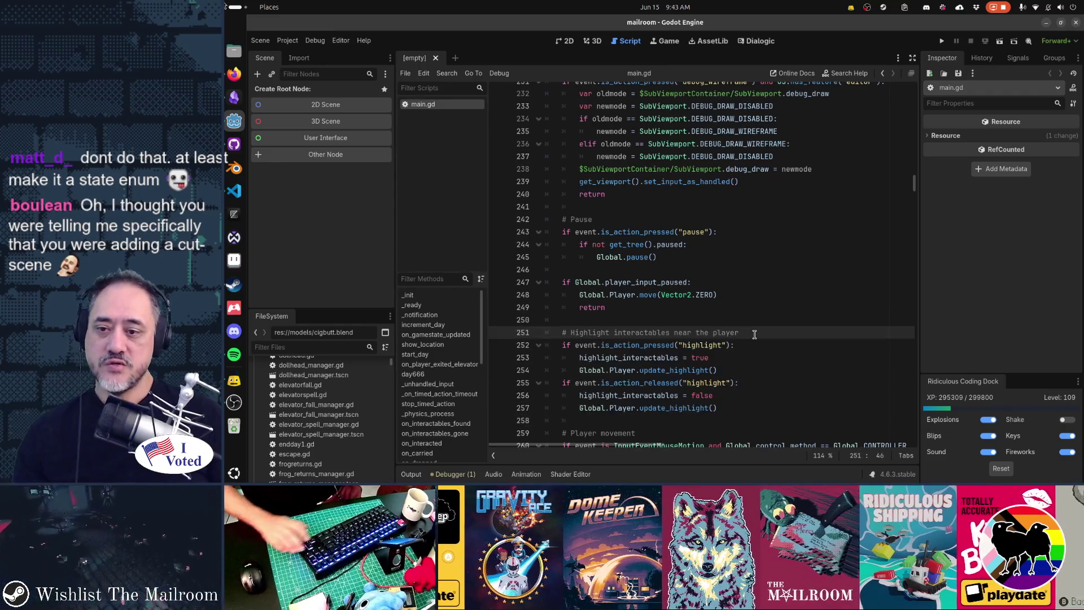
key(shift+Down)
key(shift+Down)
key(shift+Down)
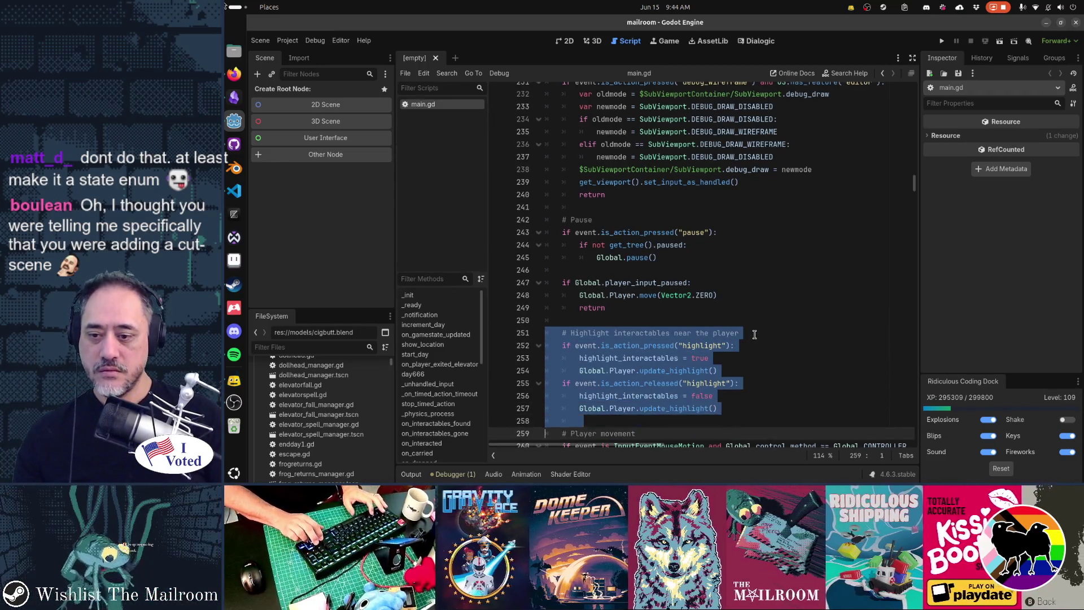
key(ctrl+x)
key(Up)
key(Up)
key(Up)
key(Up)
key(Up)
key(Up)
key(ctrl+v)
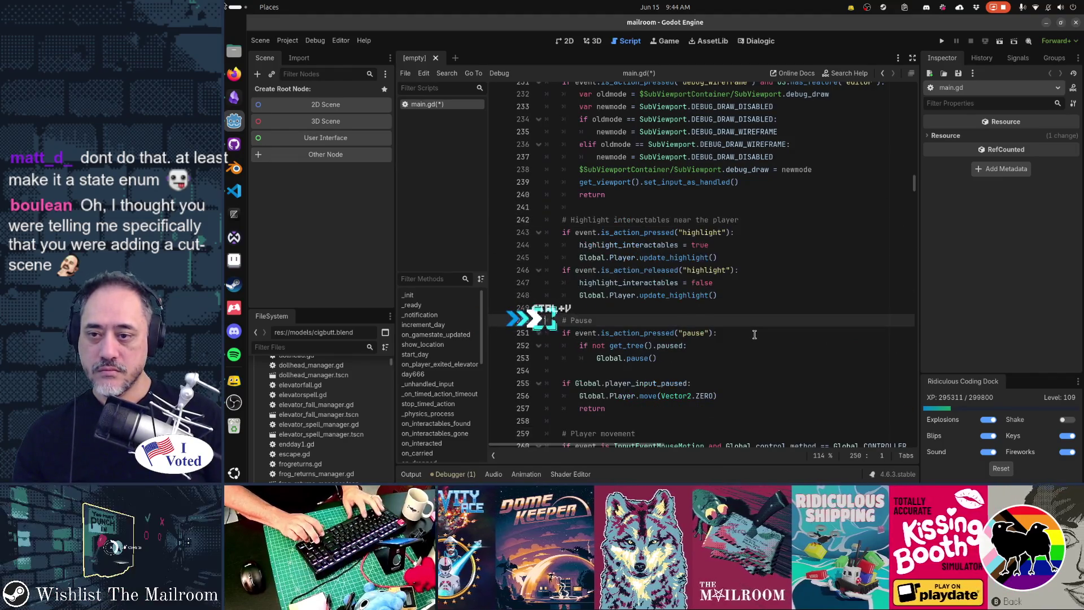
key(ctrl+s)
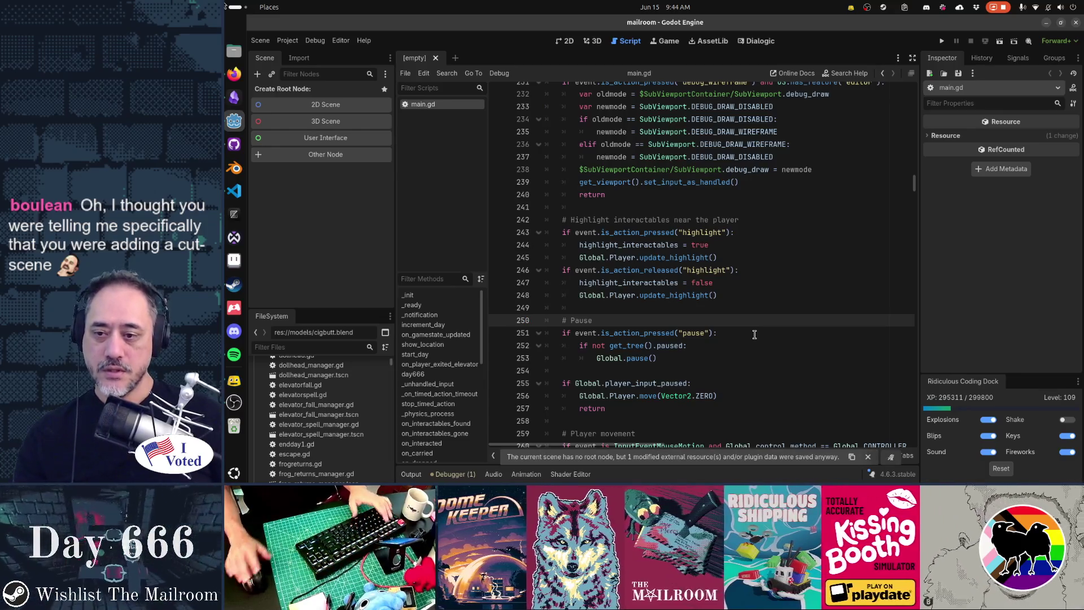
Step: Move the # Pause comment and condition above the highlight block, then run the game
key(shift+Down)
key(shift+Down)
key(shift+Down)
key(shift+Down)
key(shift+Down)
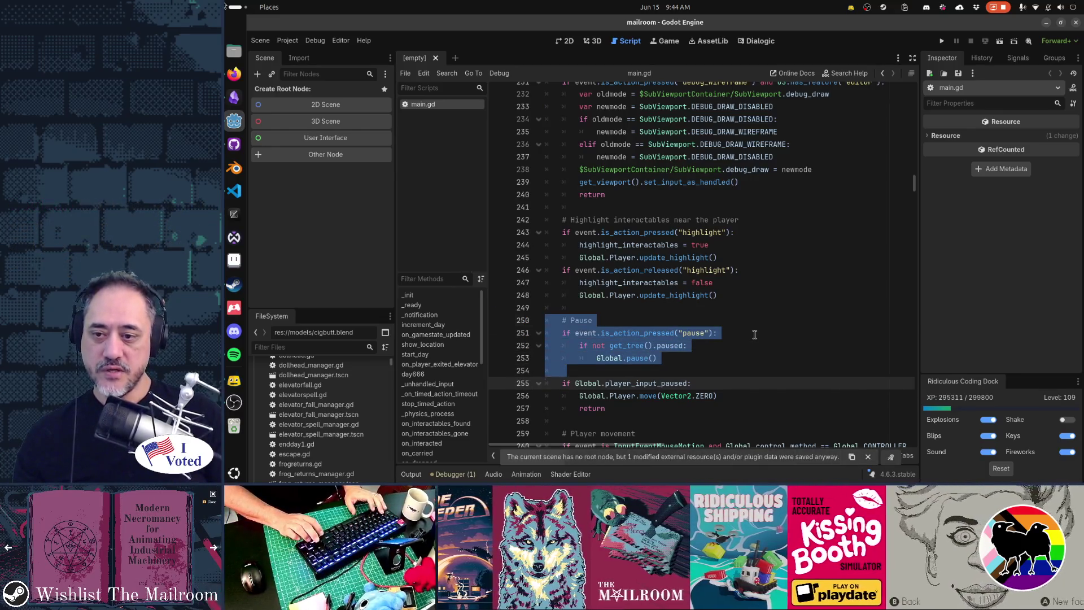
key(ctrl+x)
key(Up)
key(Up)
key(Up)
key(ctrl+v)
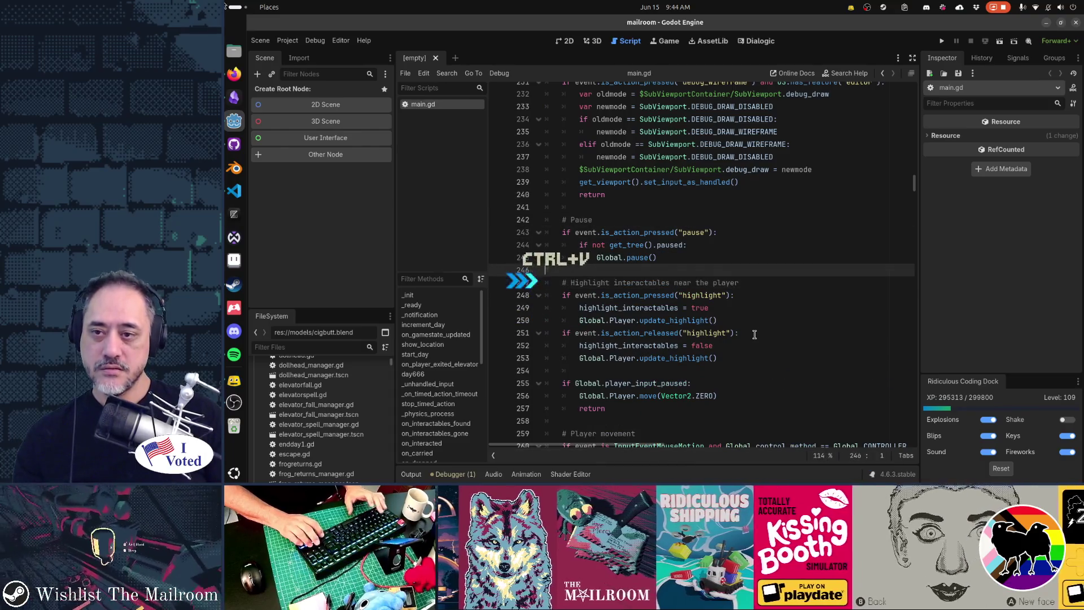
key(Up)
key(Up)
key(Up)
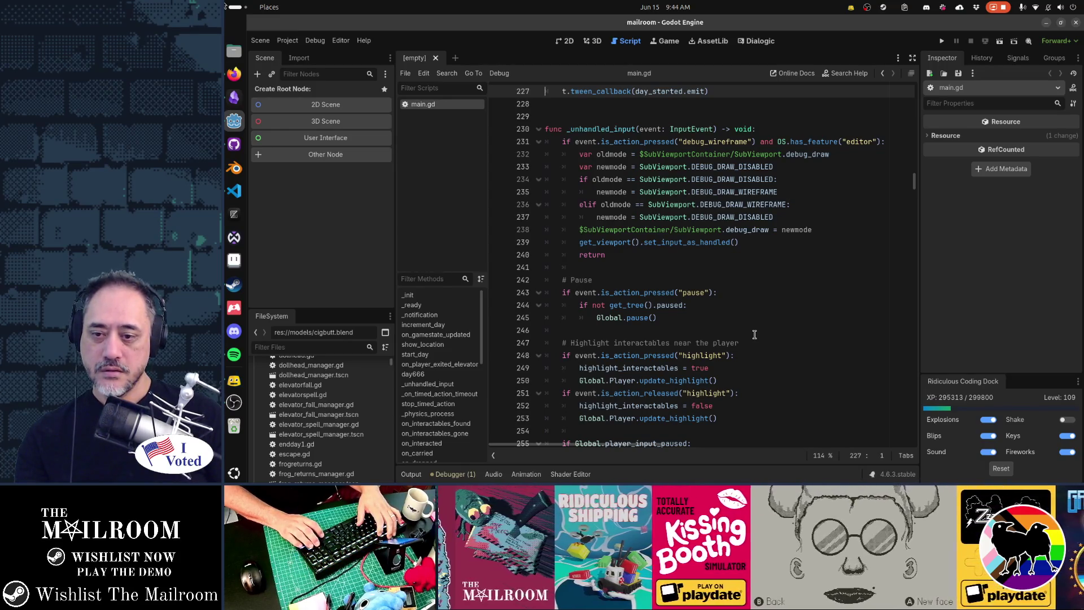
key(F5)
text(event e)
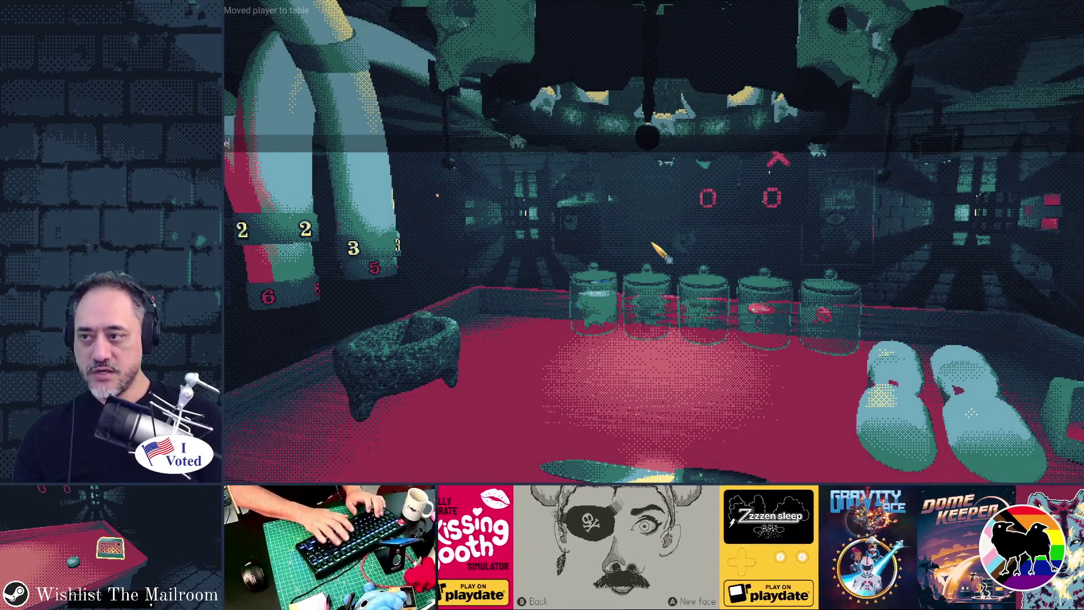
Step: Trigger endday1 from the in-game console, watch the result, then stop the game with F8
text(ndday1)
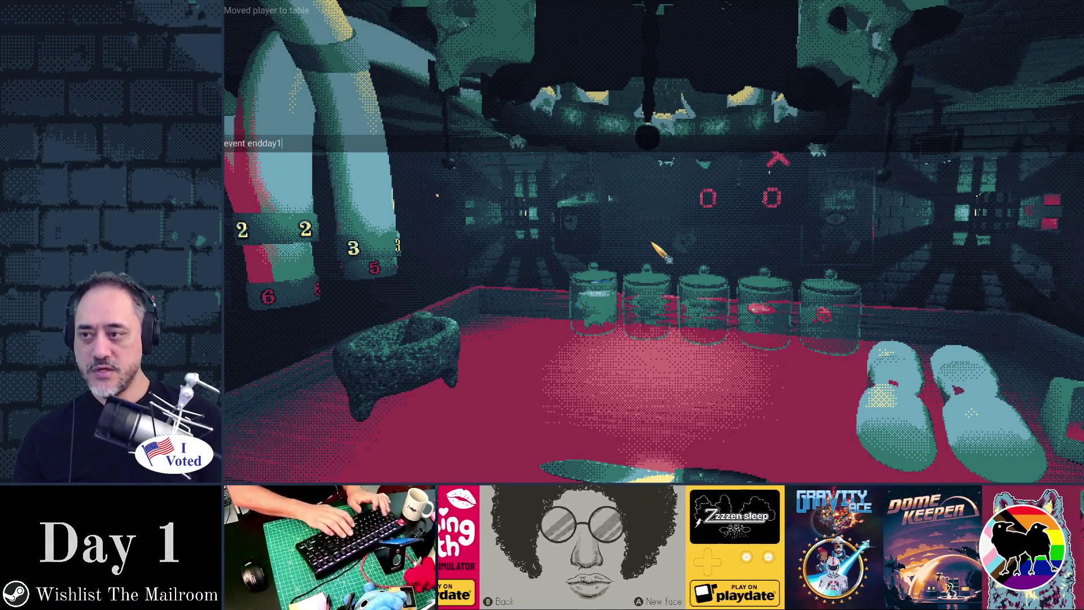
key(Return)
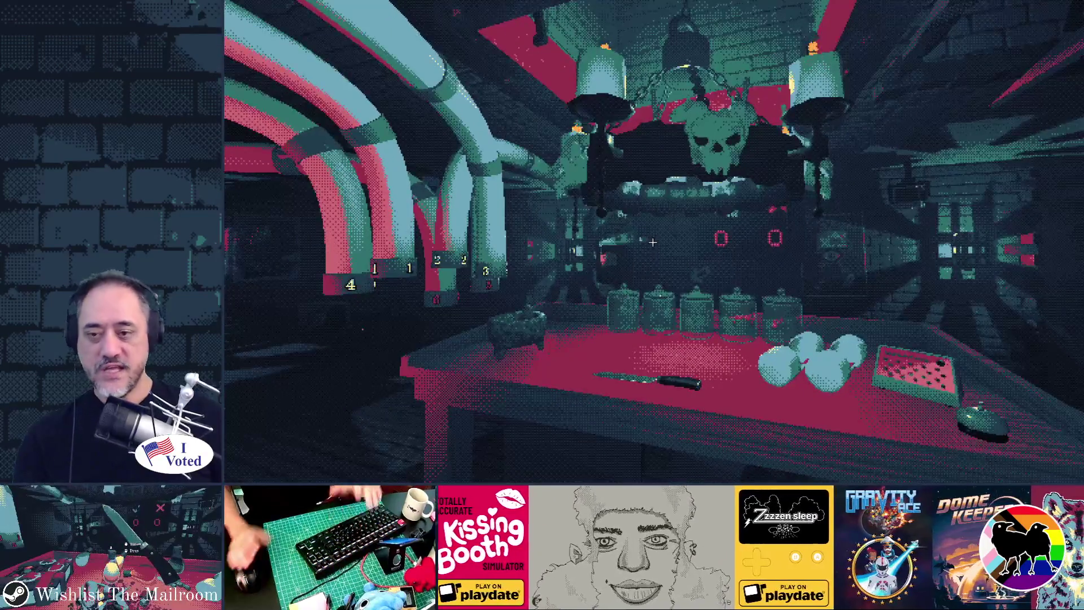
key(F8)
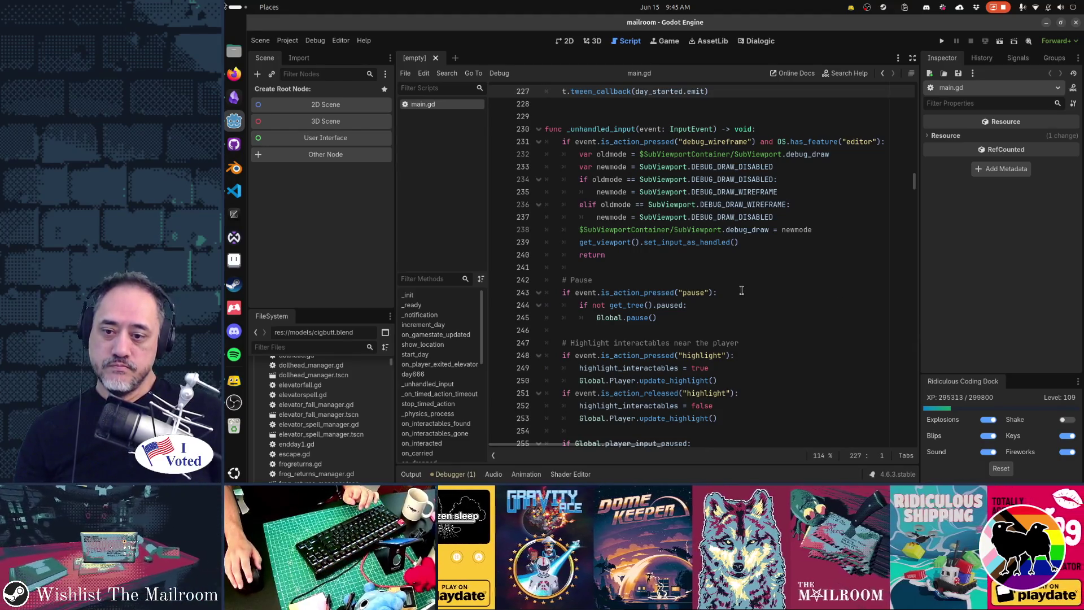
Step: Jump from main.gd's update_highlight call to its definition, go back, then switch to player.gd
scroll(742, 290, down, 3)
click(721, 255)
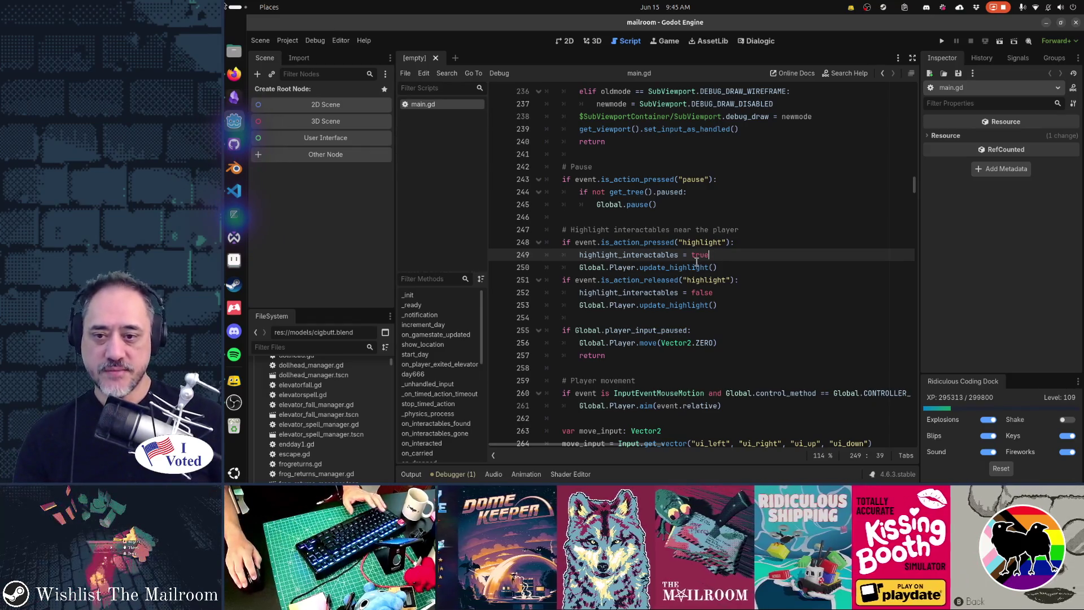
ctrl+click(697, 261)
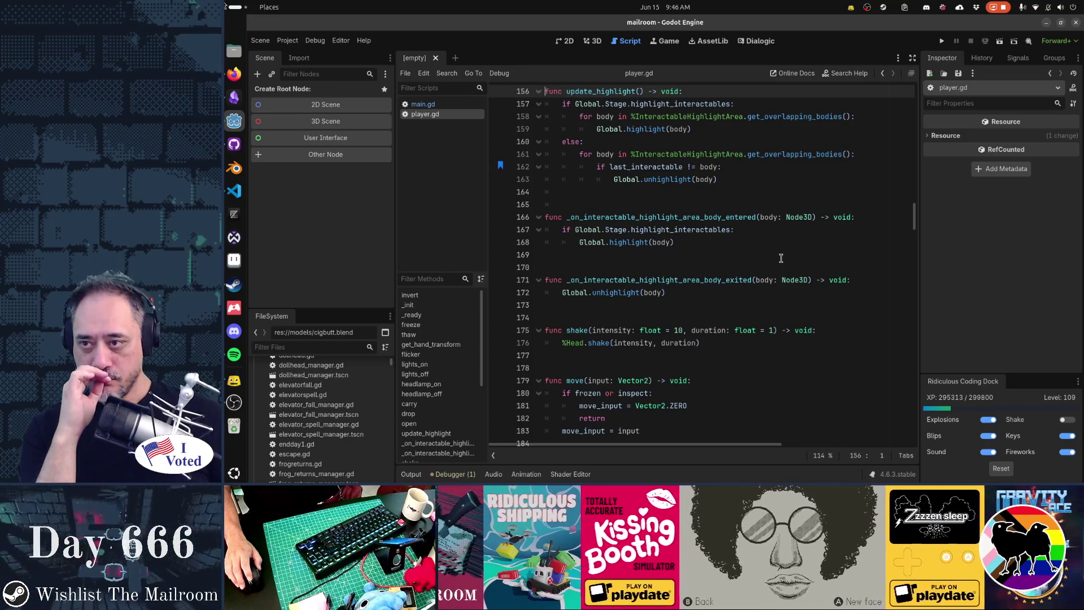
key(alt+Left)
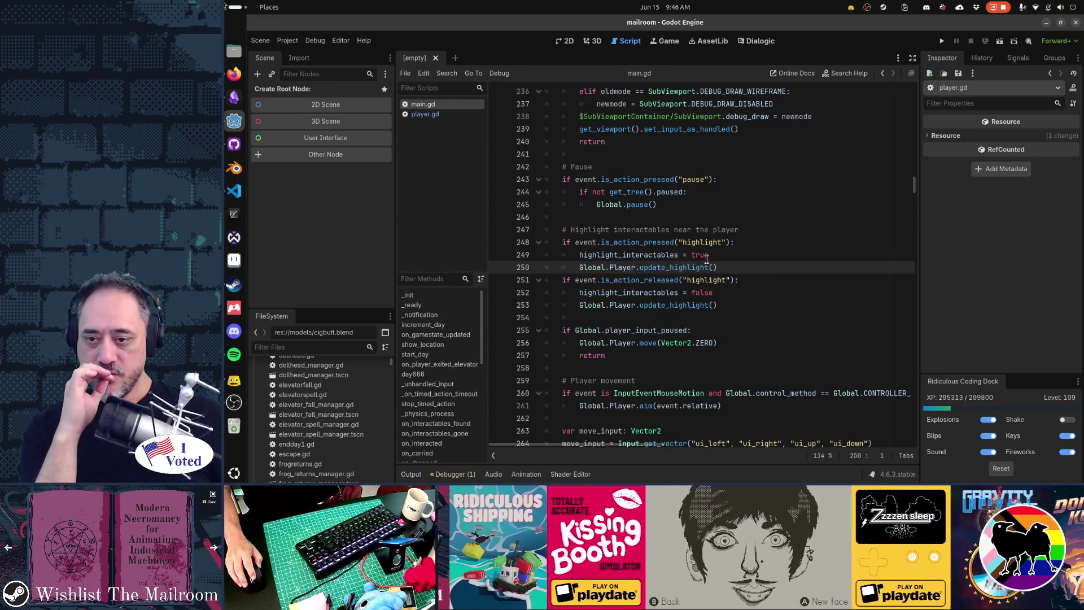
click(715, 253)
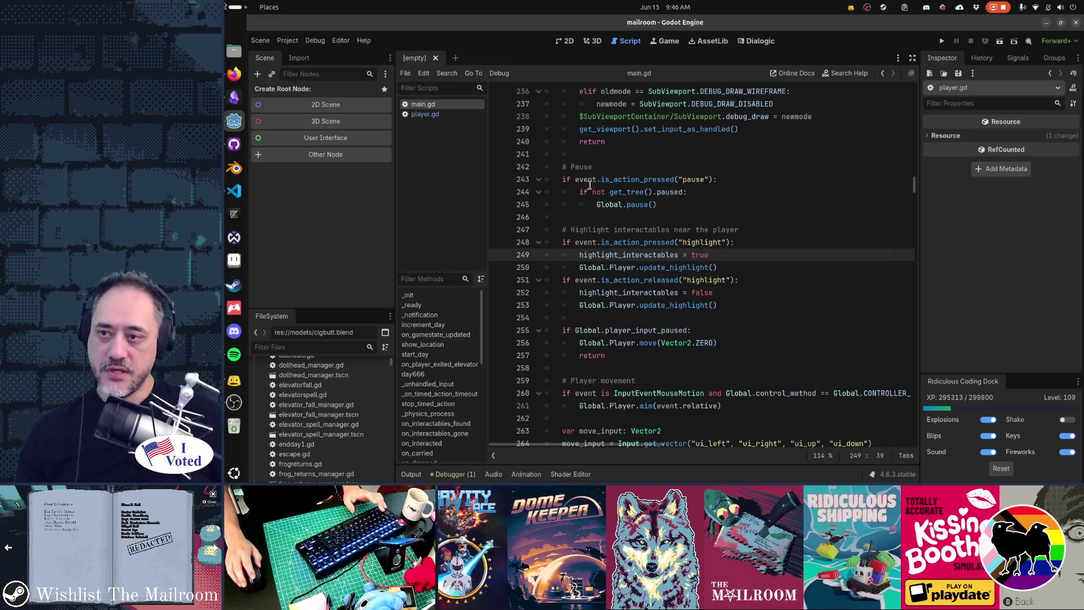
click(435, 115)
scroll(688, 193, up, 2)
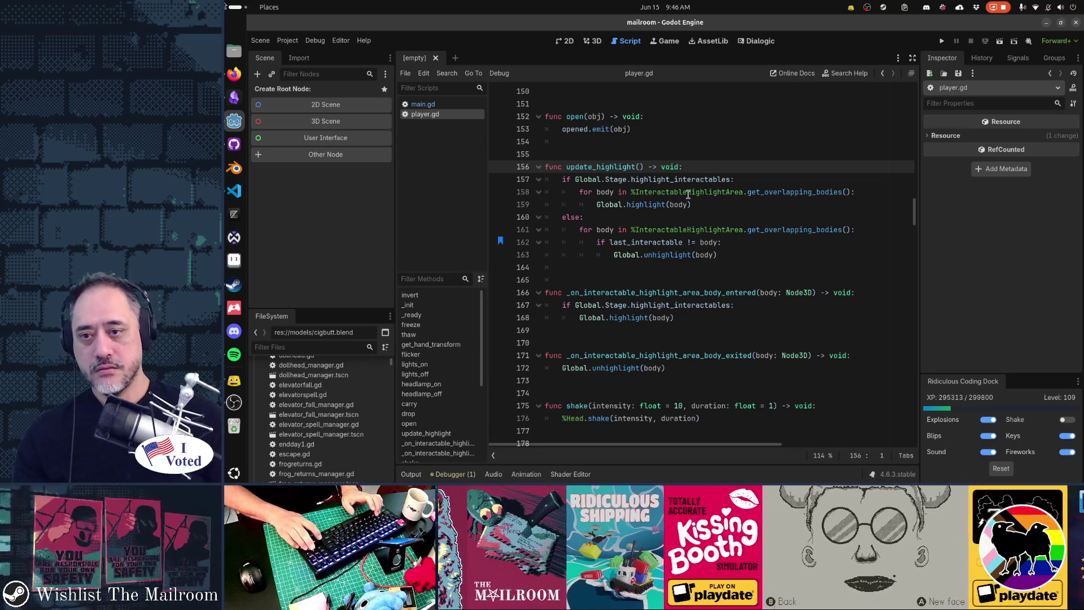
Step: At the top of update_highlight, add 'var current_camera := get_viewport().get_camera_3d()'
key(End)
key(Return)
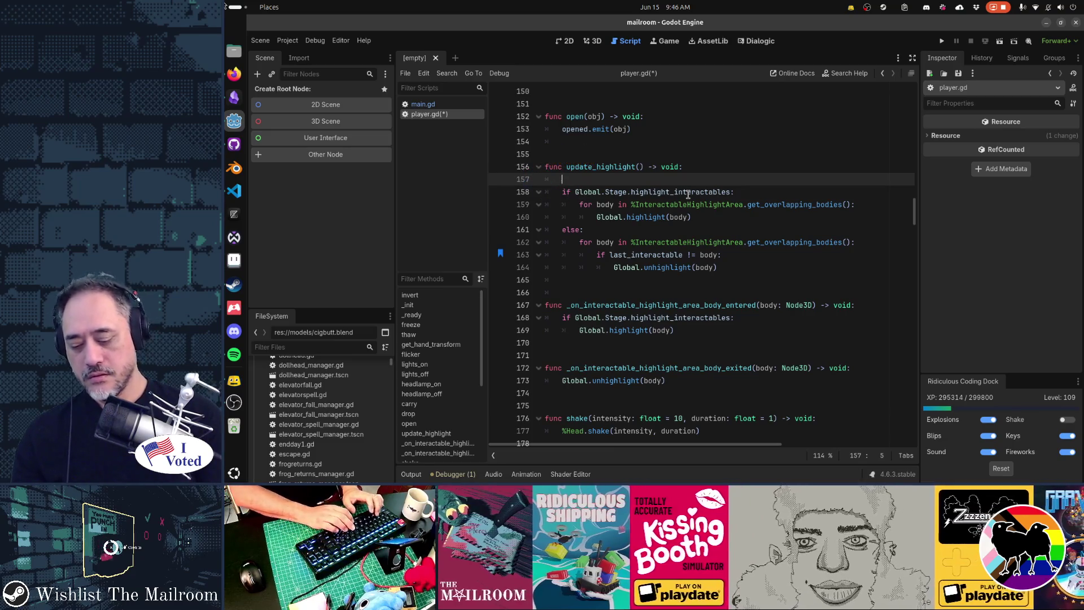
text(var curren)
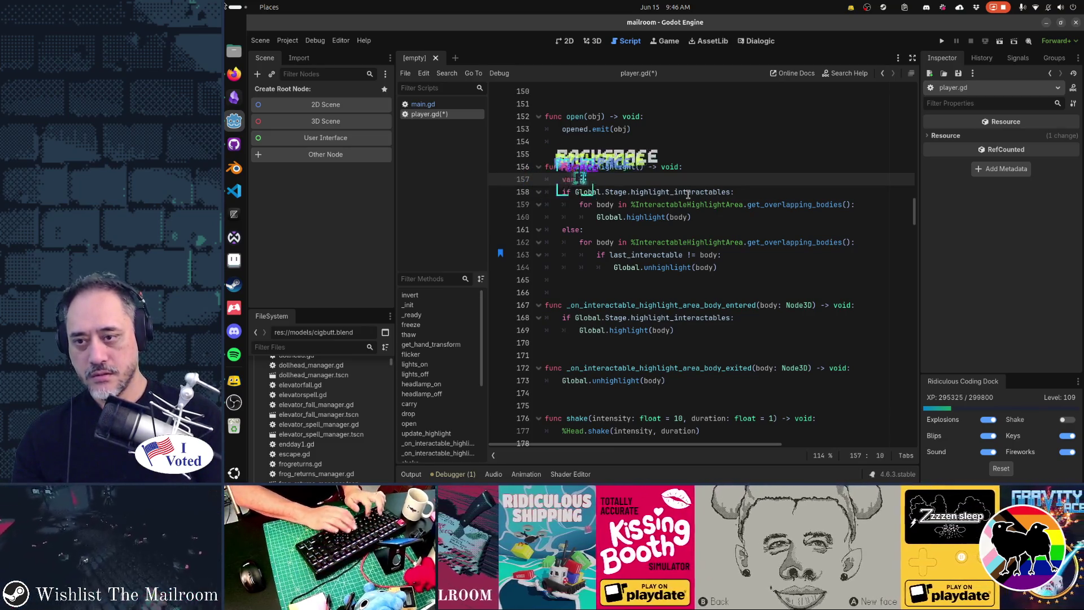
text(t_camera)
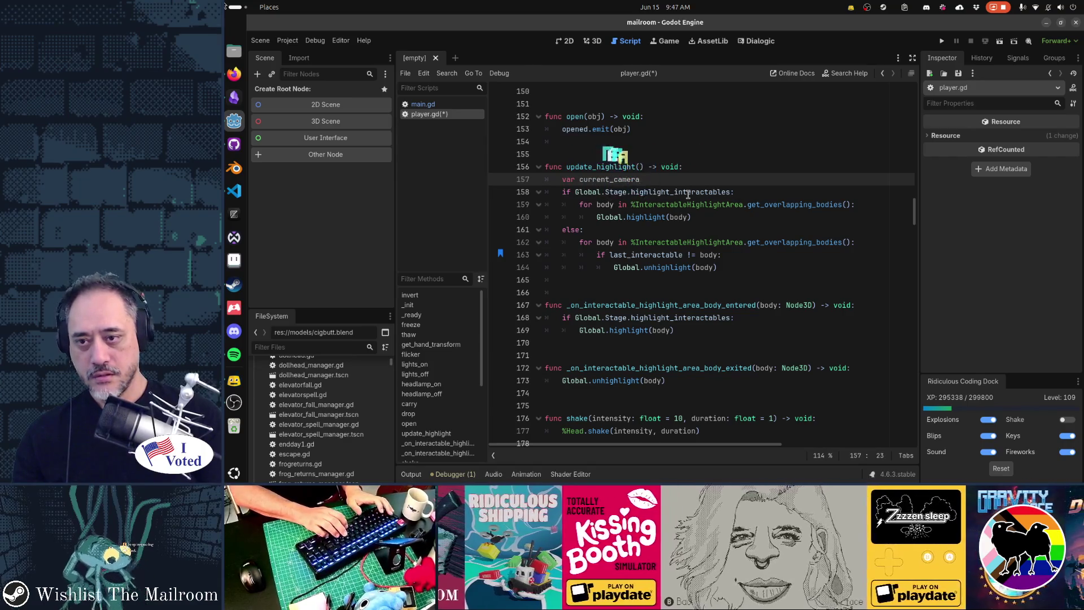
text( = )
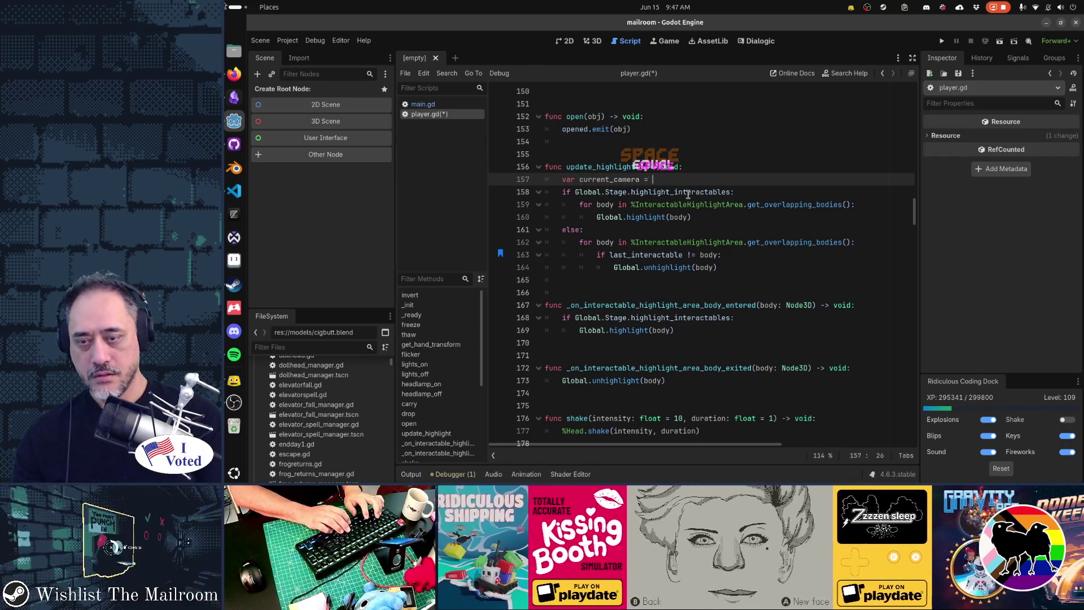
text(get_viewport()
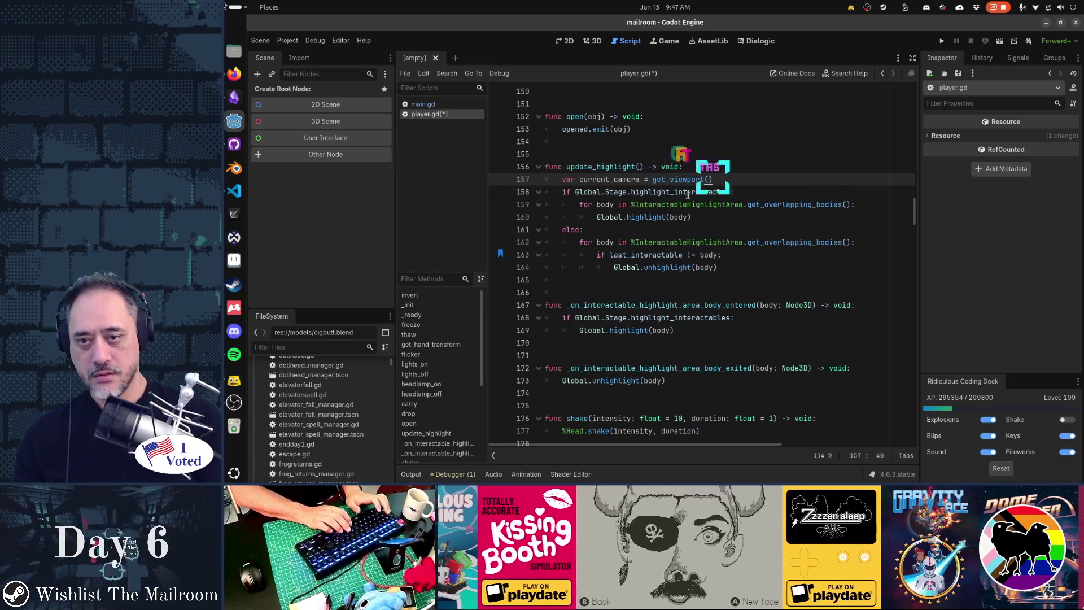
key(Tab)
text(.c)
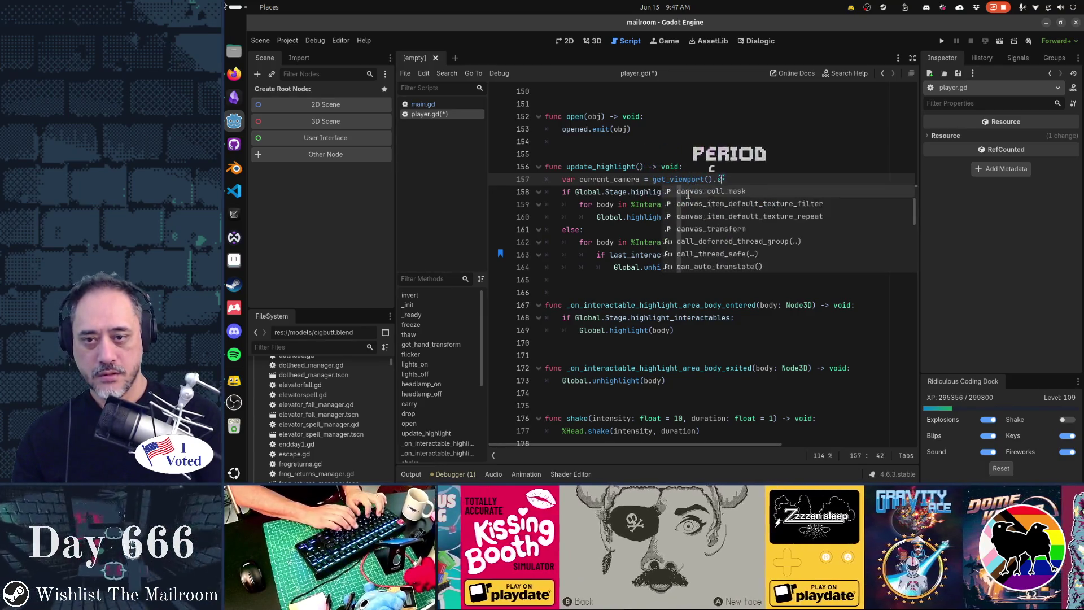
key(BackSpace)
text(get_cam)
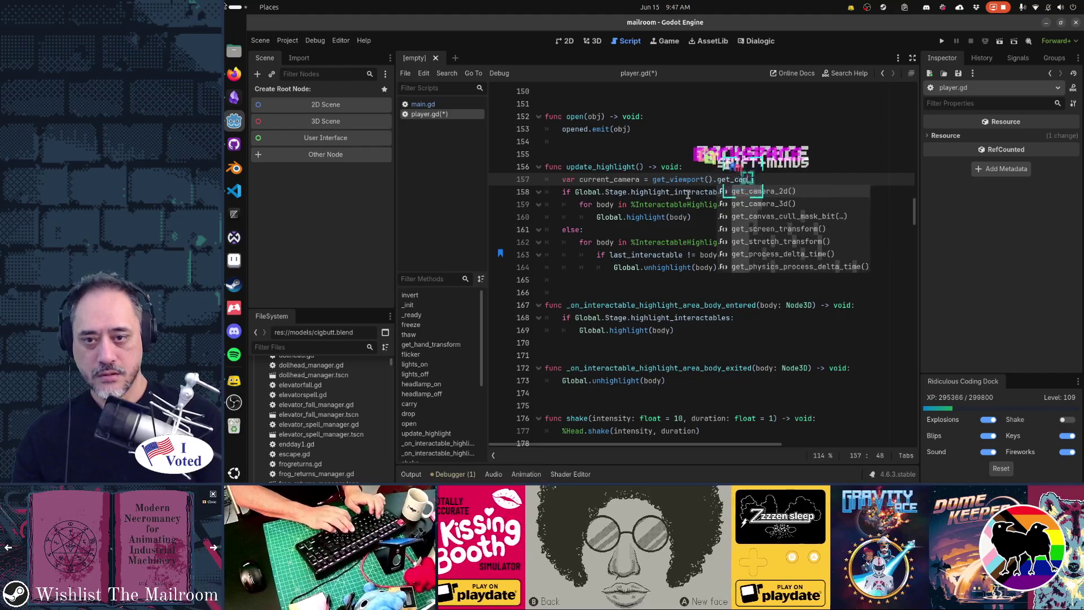
text(era_3d()
key(Return)
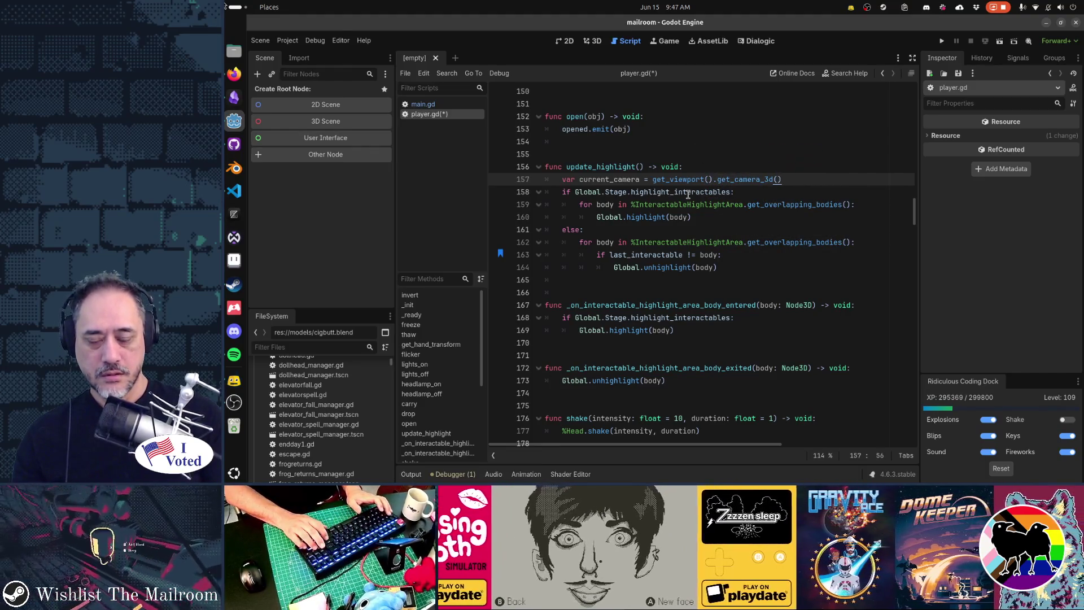
key(ctrl+Left)
key(ctrl+Left)
key(ctrl+Left)
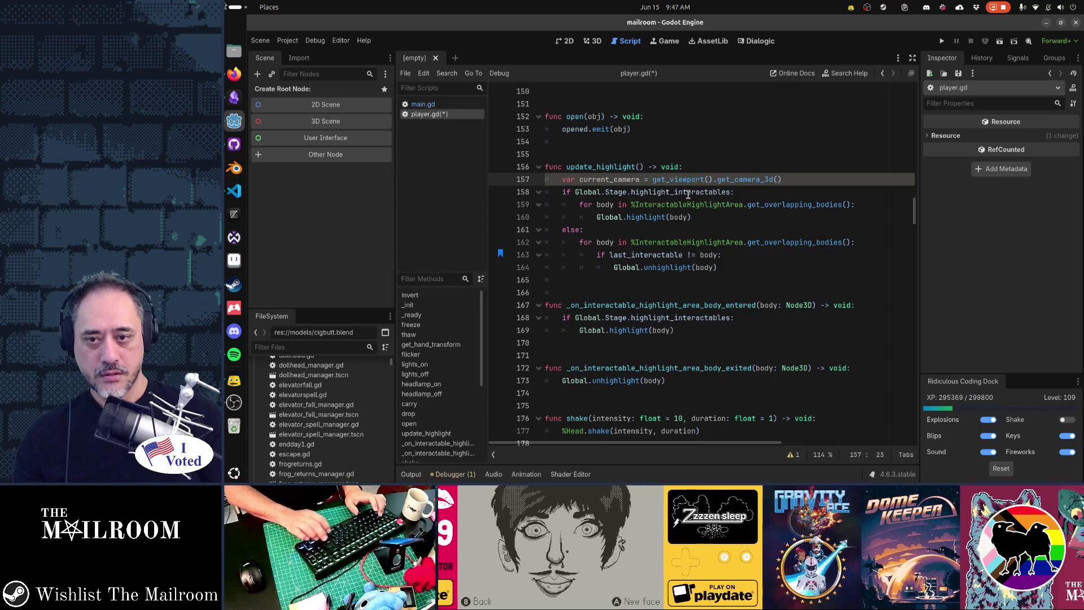
mouse_move(737, 179)
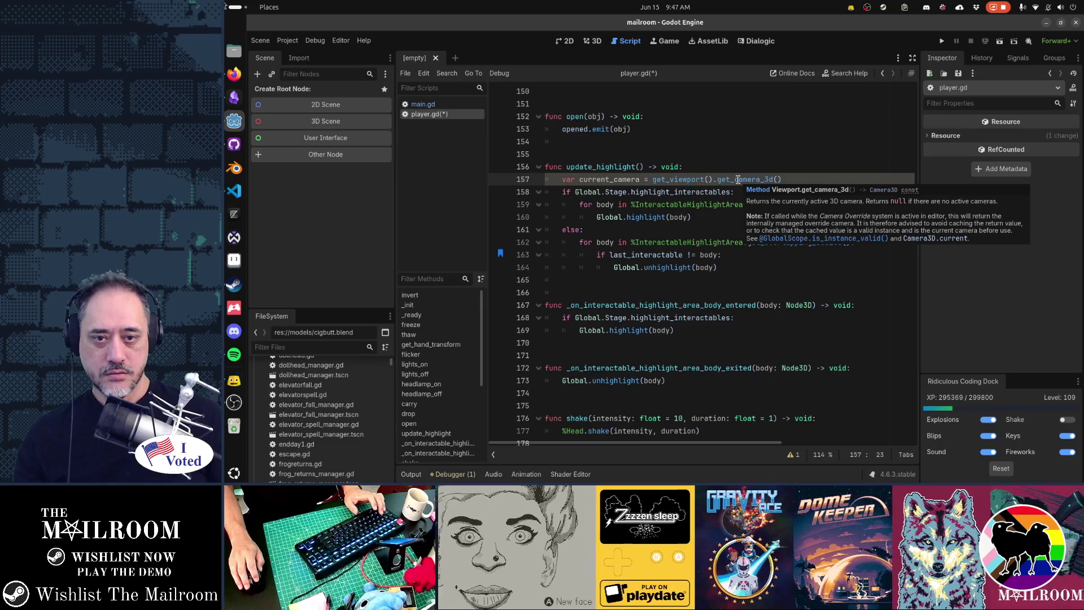
key(Right)
text(:)
key(Return)
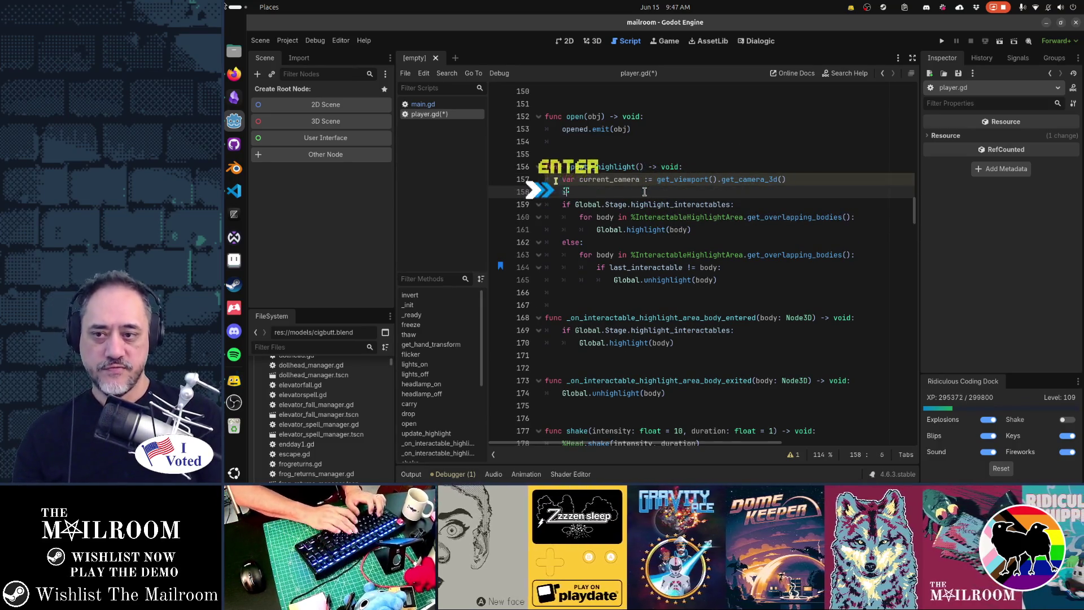
Step: Begin the check 'if current_camera !=' on the next line and bring up Quick Open Scene
text(if curr)
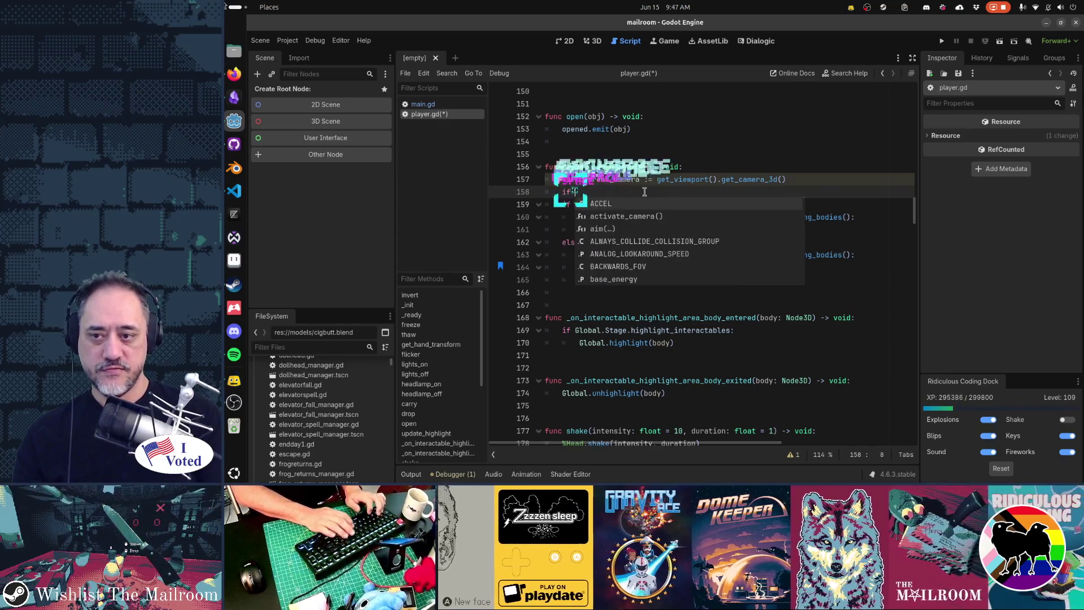
key(Return)
text(==)
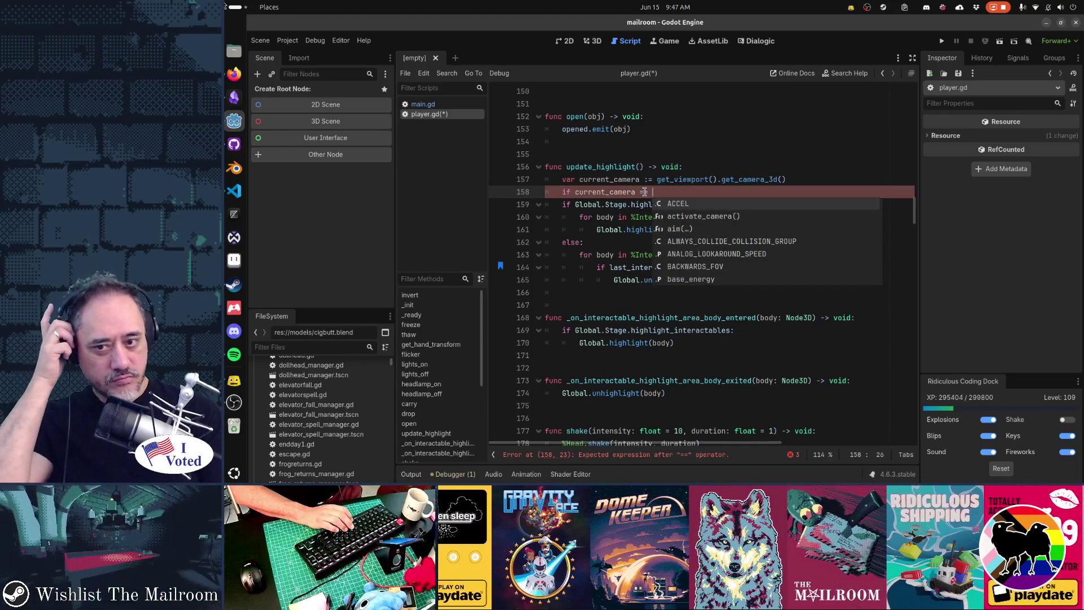
key(BackSpace)
key(BackSpace)
key(BackSpace)
text(!=)
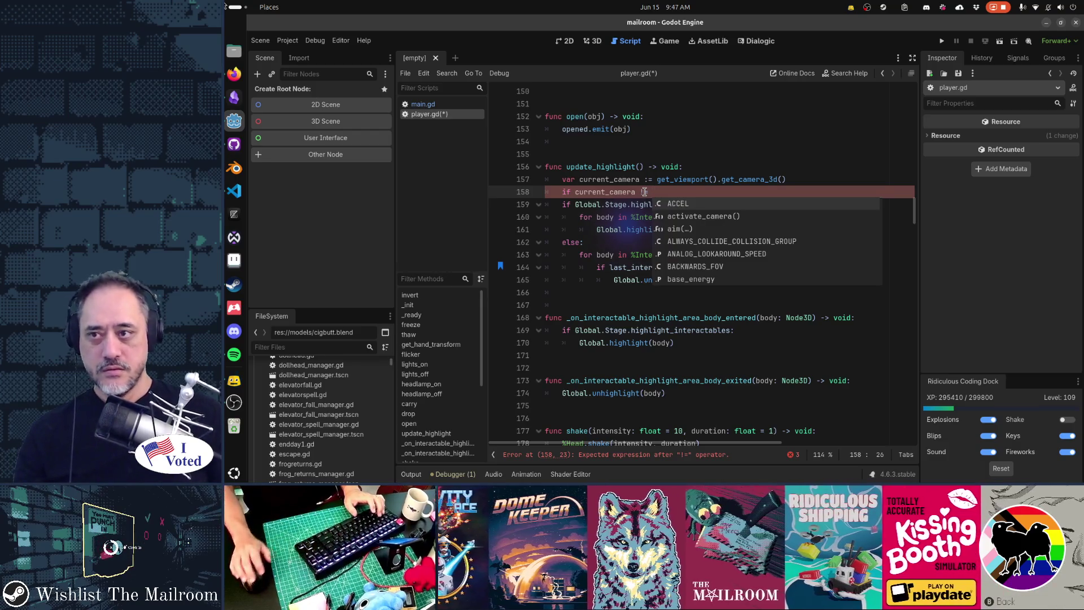
key(ctrl+shift+o)
Step: Open player.tscn and complete the condition as 'if current_camera != %Head:'
text(player.tscn)
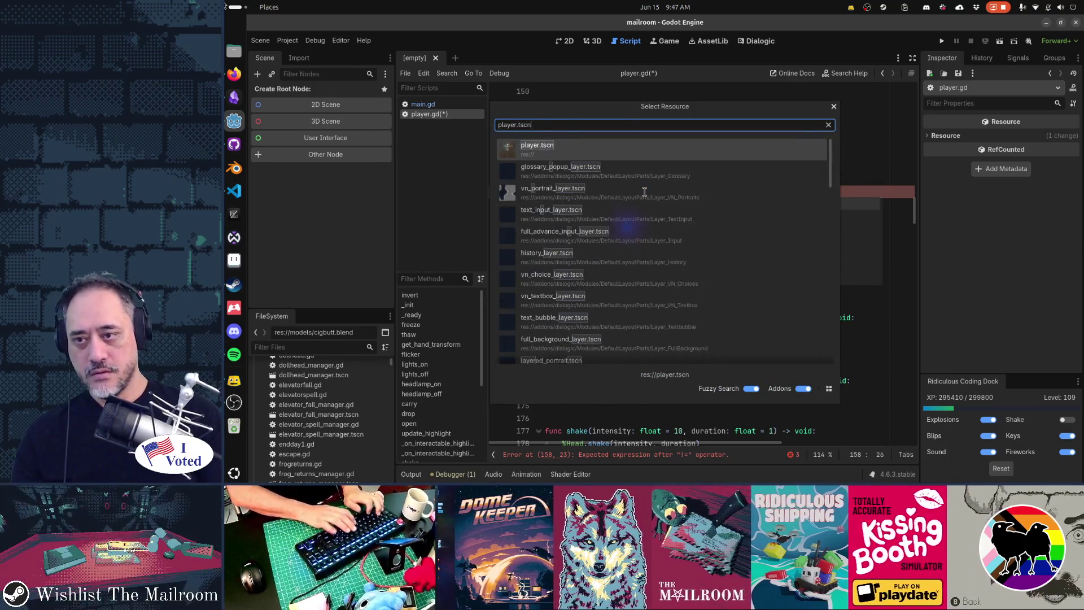
key(Return)
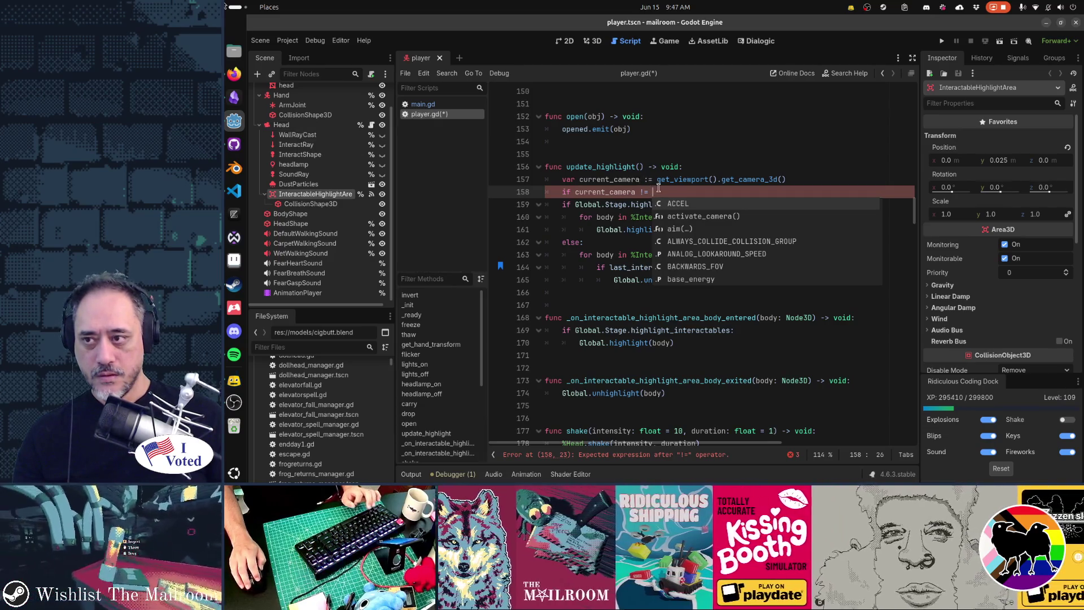
text(%H)
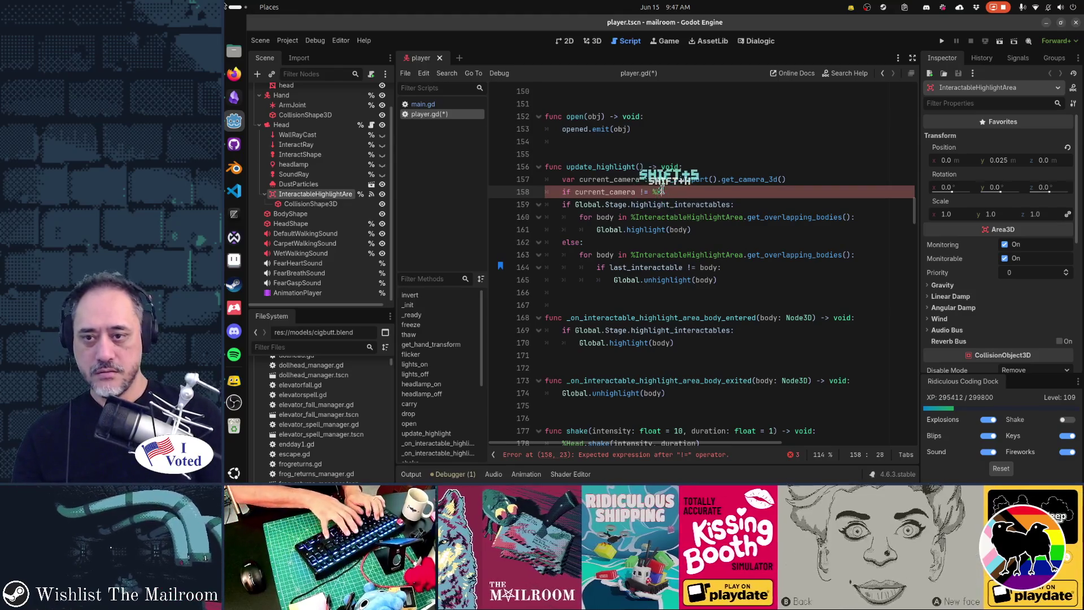
text(ead:)
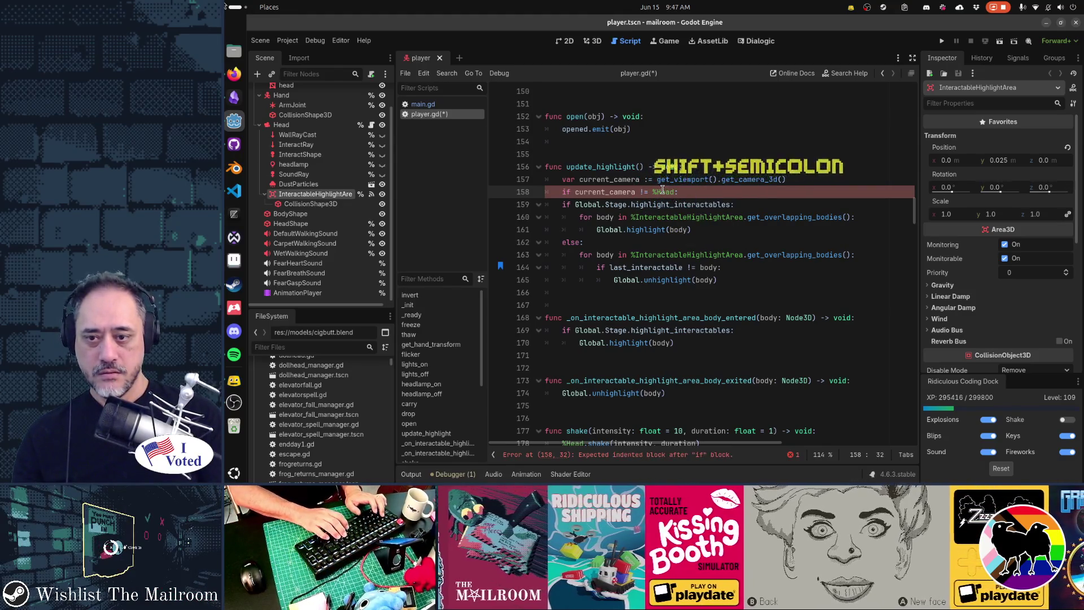
key(Return)
Step: Delete the trial Global.unhighlight line and start selecting the unhighlight loop below
text(Global)
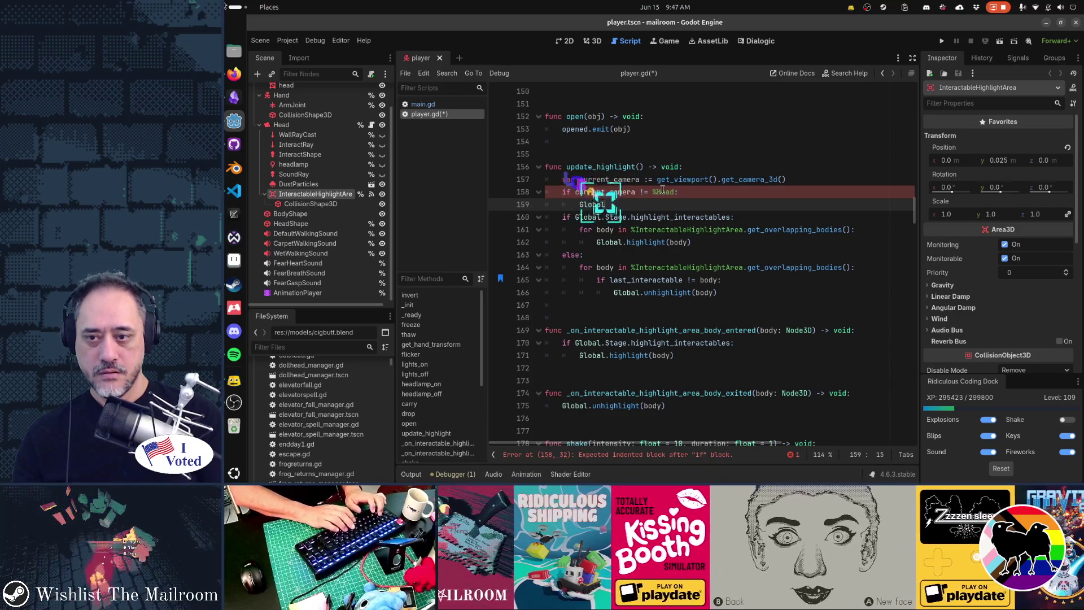
text(.unhighlight)
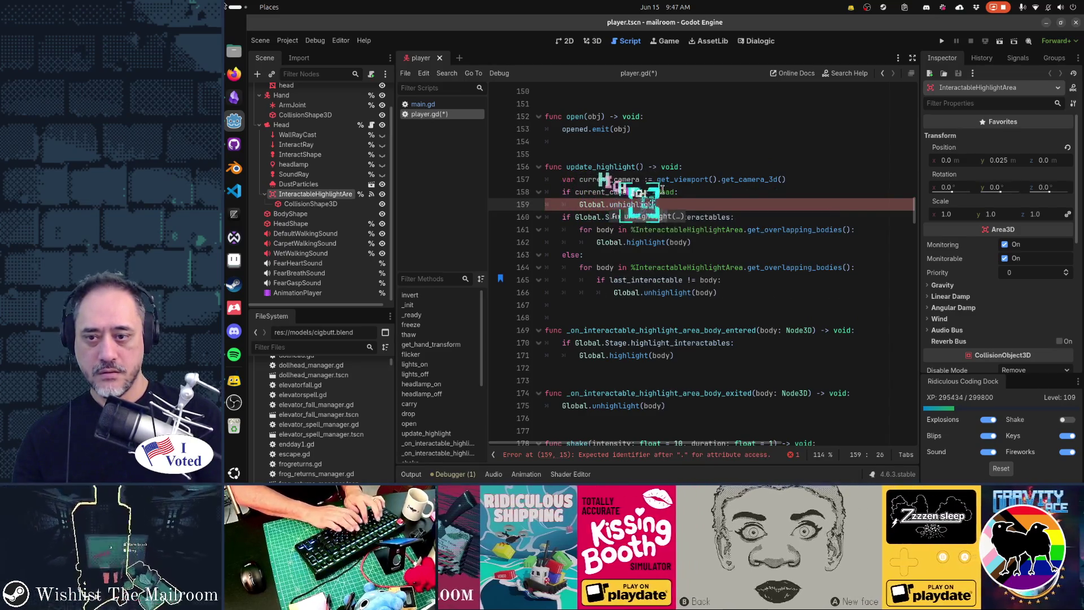
key(Home)
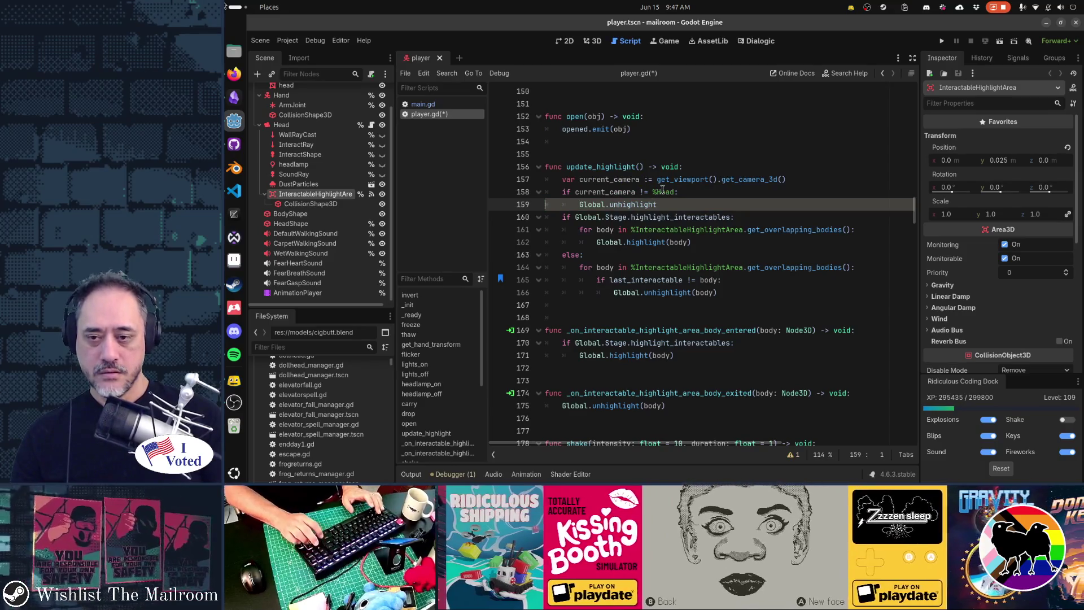
key(shift+End)
key(Delete)
key(Down)
key(Down)
key(Down)
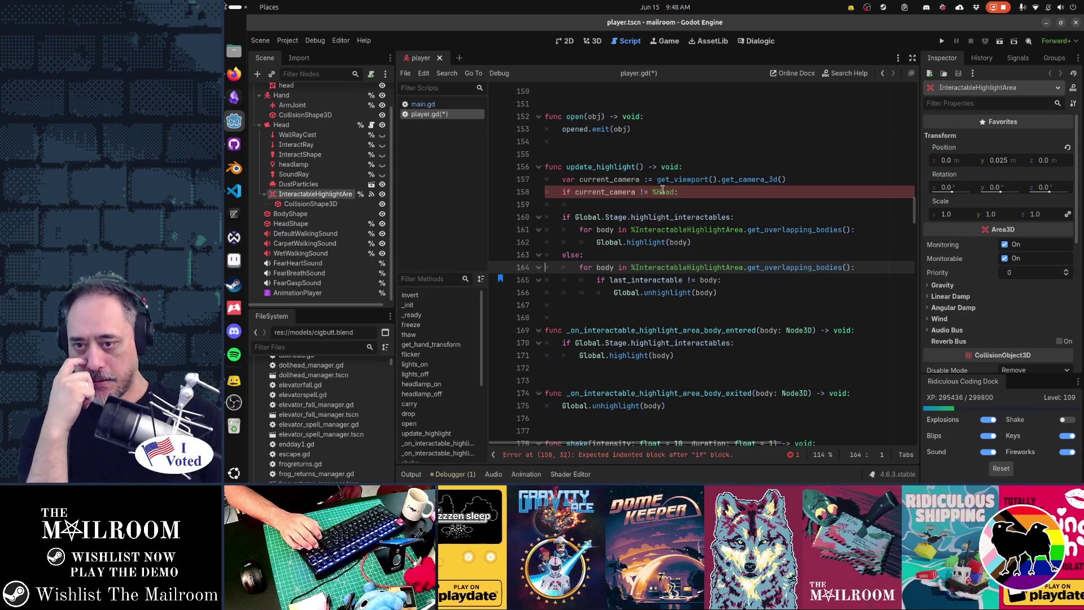
key(shift+Down)
key(shift+Down)
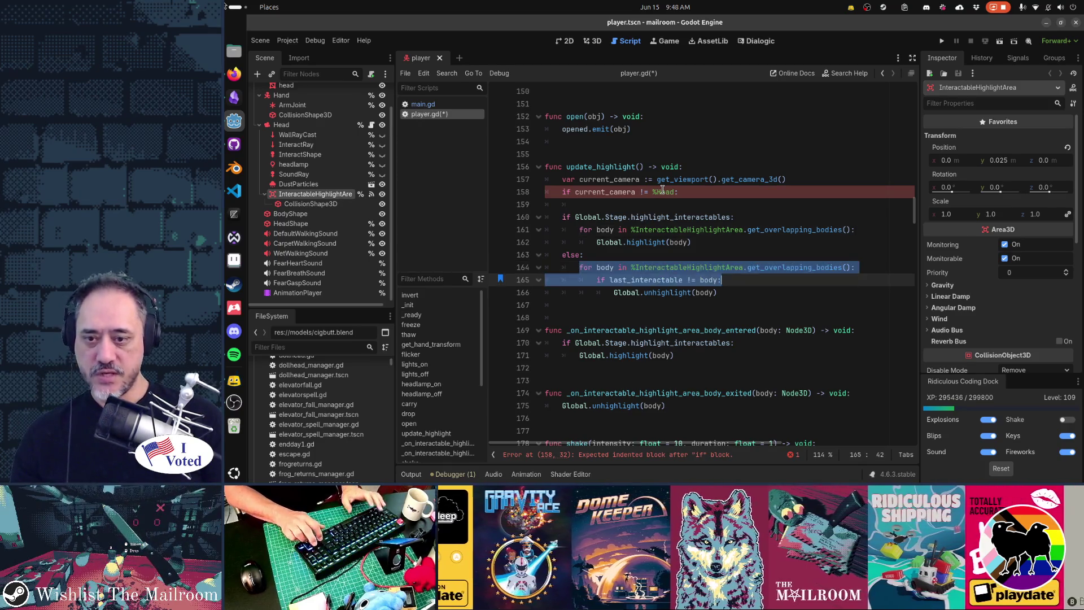
Step: Copy the overlapping-bodies unhighlight loop under the %Head check, add a return, and save player.gd
key(shift+End)
key(ctrl+c)
key(Up)
key(Up)
key(Up)
key(ctrl+v)
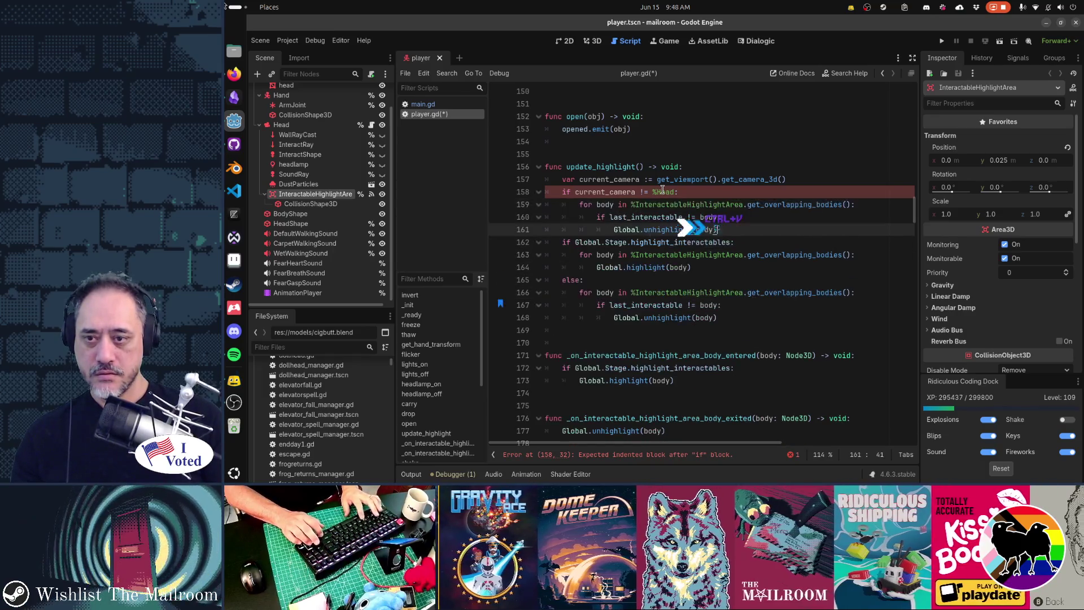
key(Return)
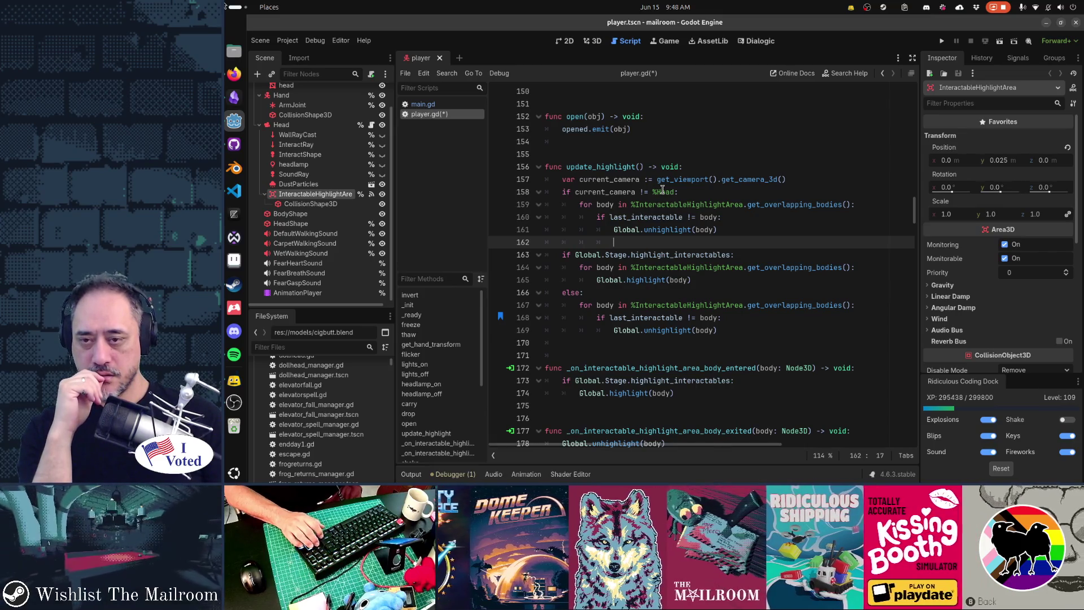
key(BackSpace)
key(BackSpace)
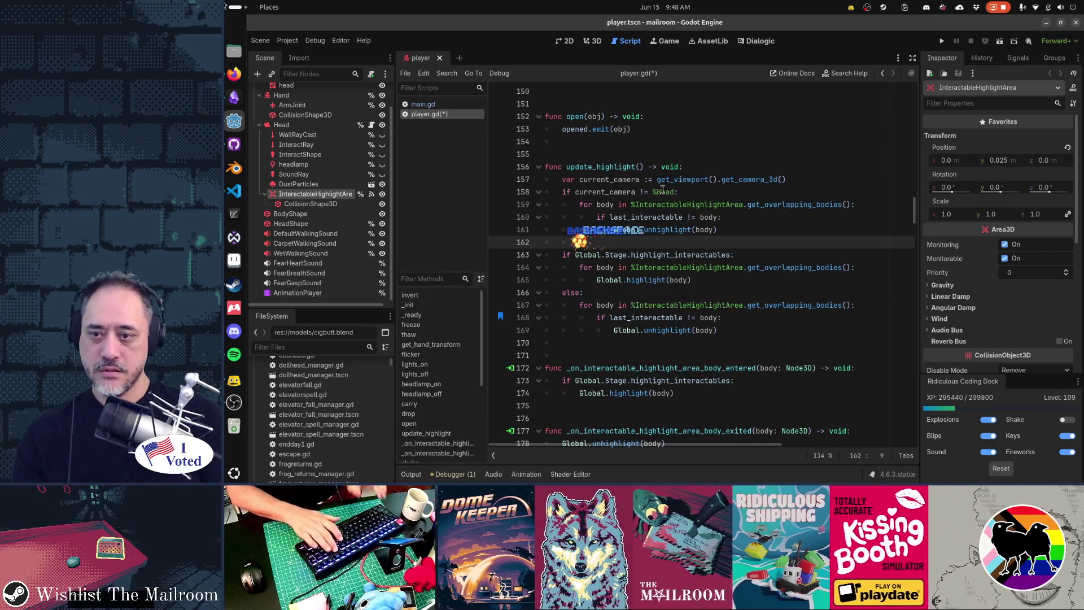
text(return)
key(Return)
key(ctrl+s)
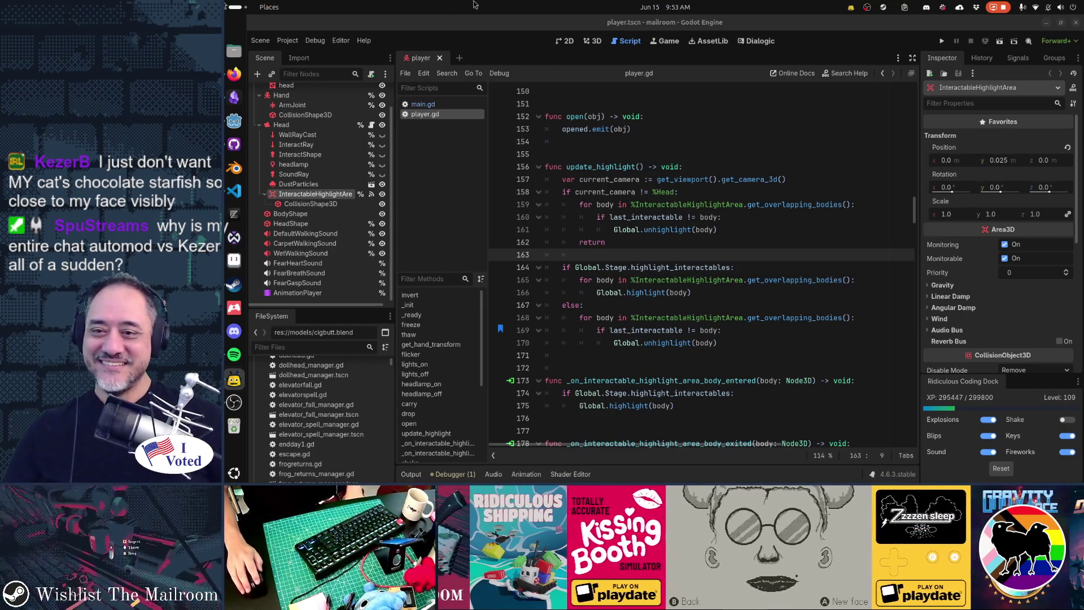
Step: Put the caret at the start of the current_camera line and run the game with F5
mouse_move(820, 322)
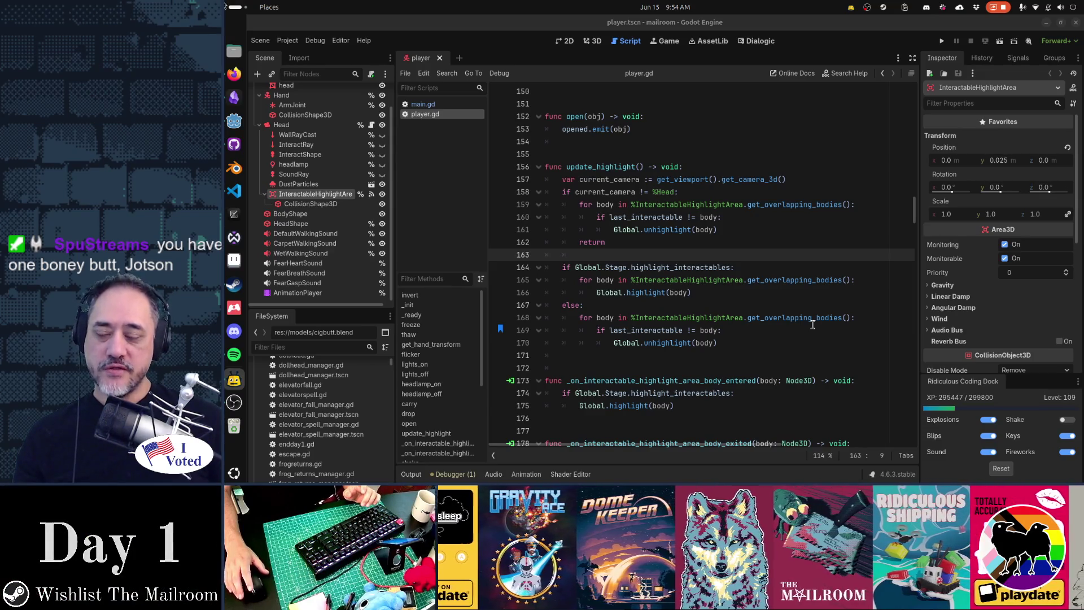
click(812, 179)
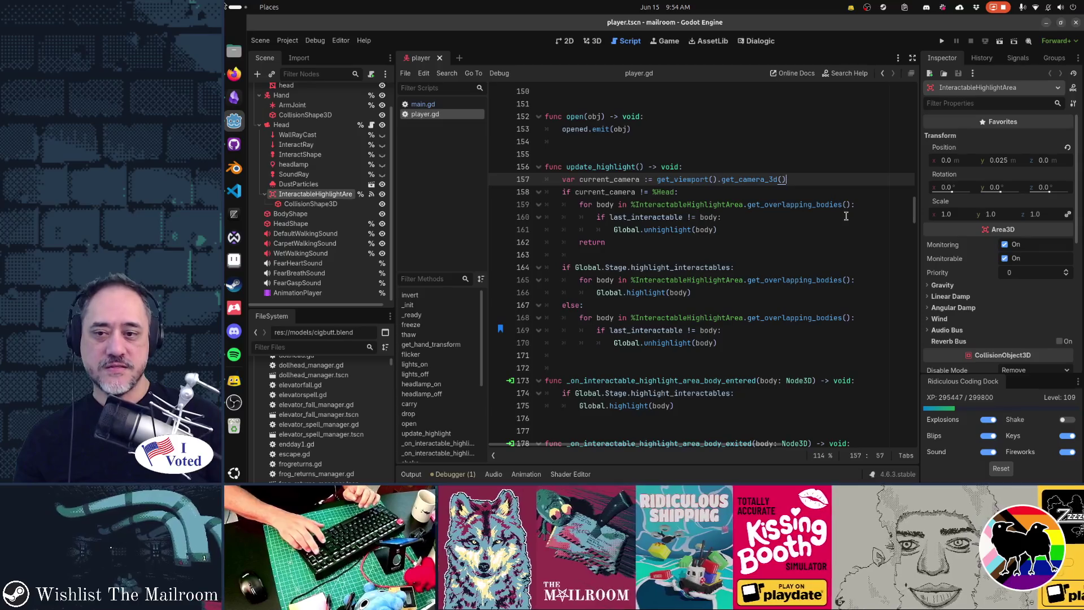
key(Home)
key(Home)
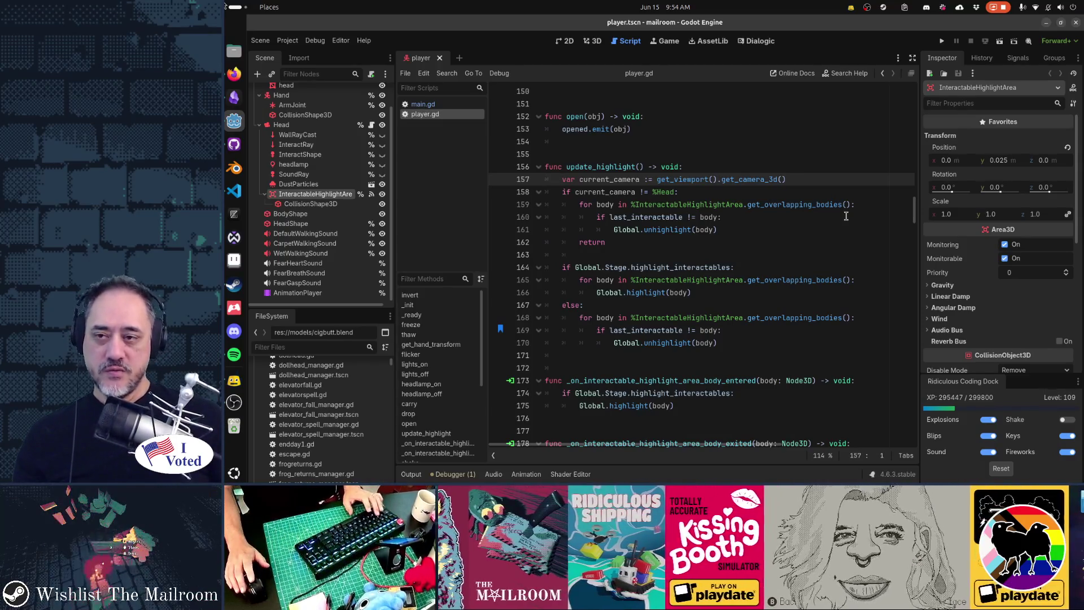
key(F5)
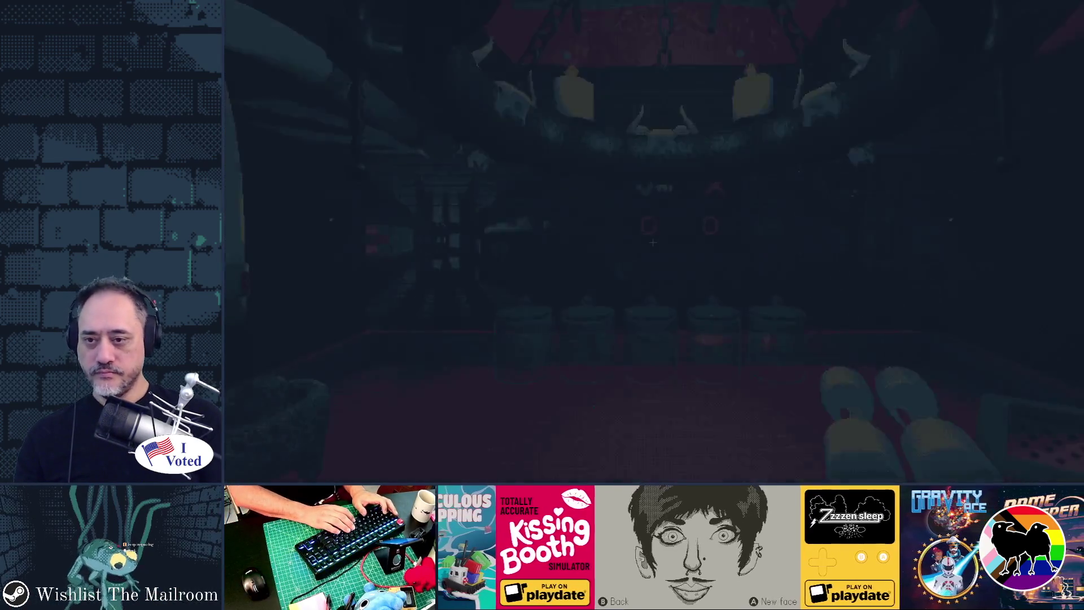
Step: Run the 'event endday1' debug console command to move the player to the table
text(event endday1)
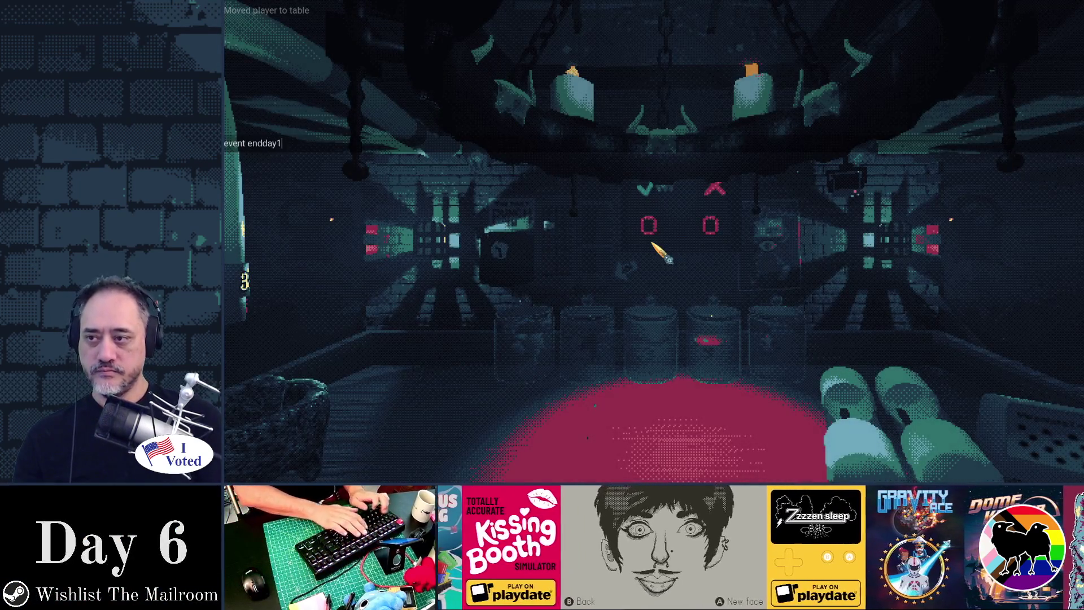
key(Return)
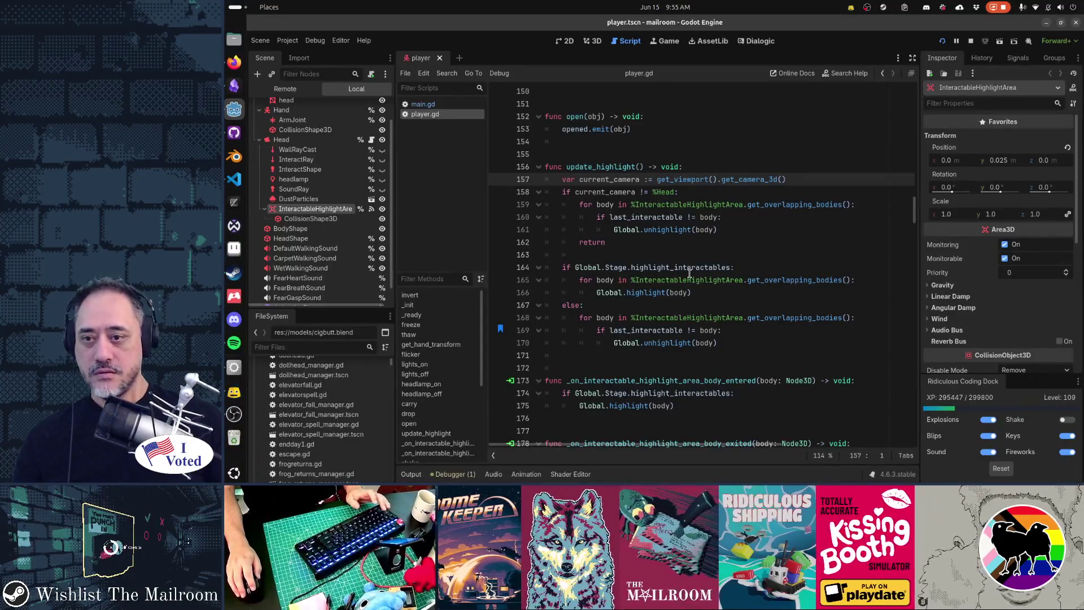
Step: Select the camera-check block in update_highlight and open special_highlight_fx.gd by searching 'special'
key(shift+Down)
key(shift+Down)
key(shift+Down)
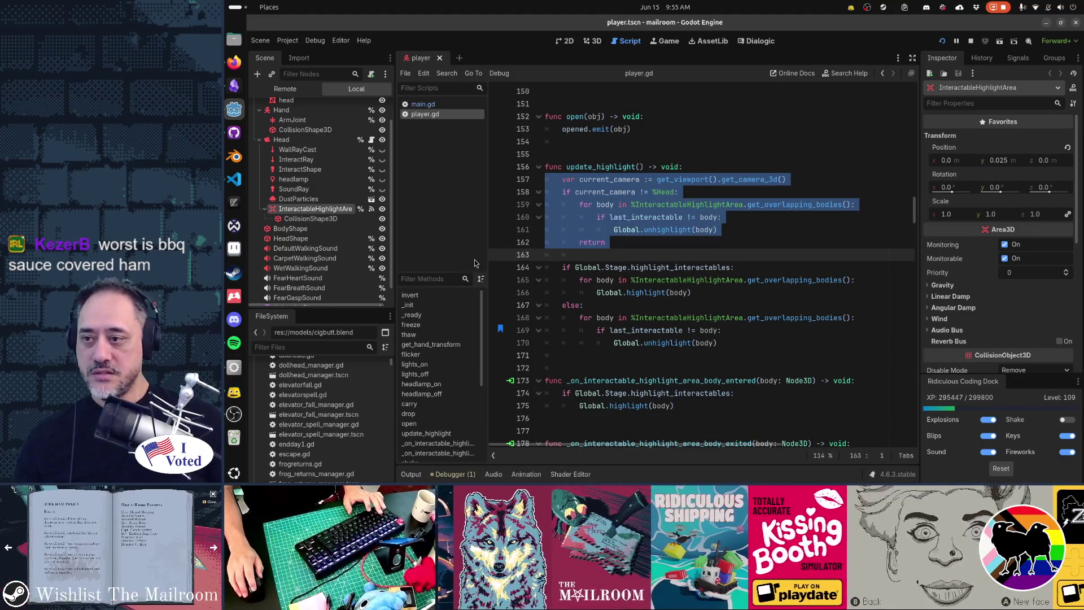
scroll(302, 222, down, 1)
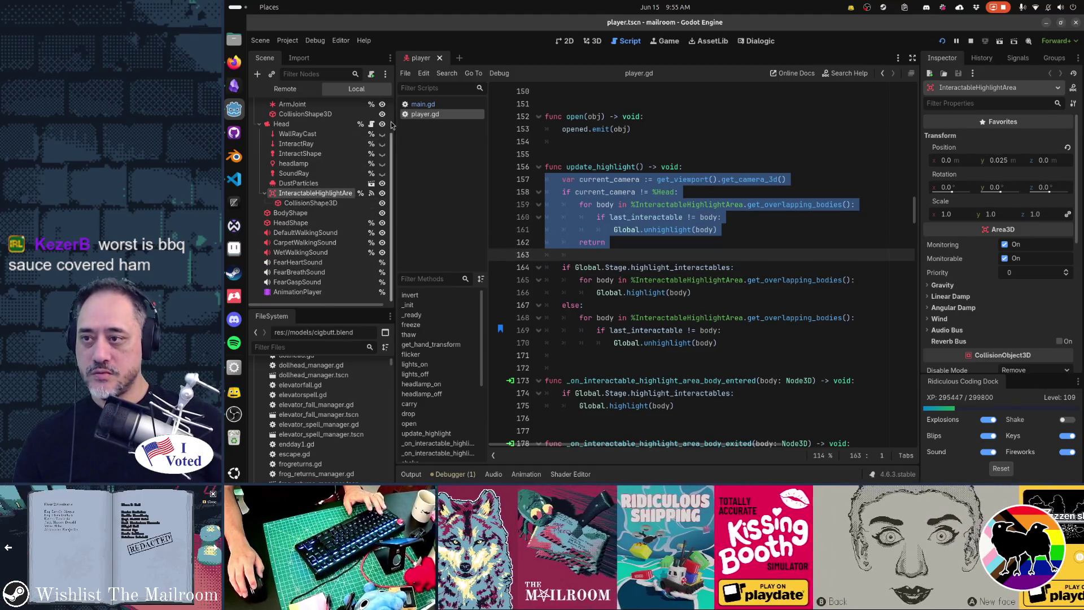
key(alt+shift+o)
text(special)
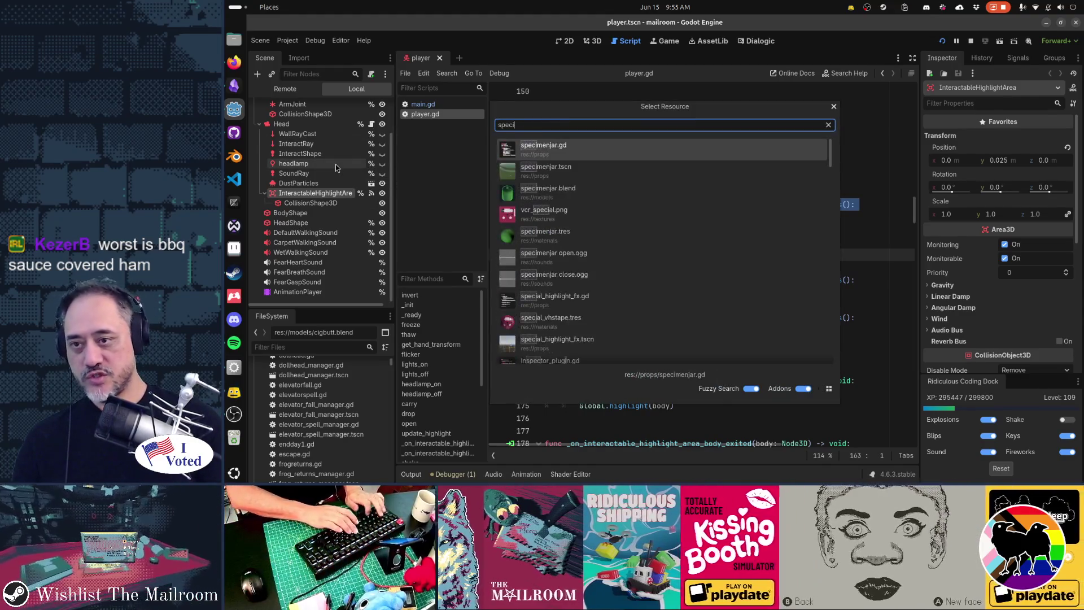
key(Down)
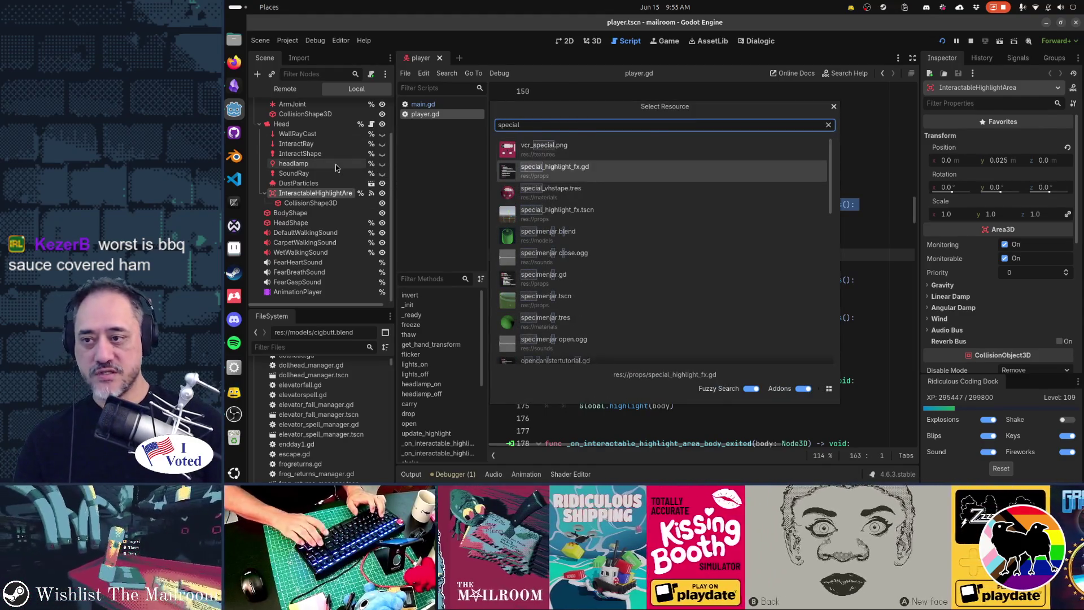
key(Return)
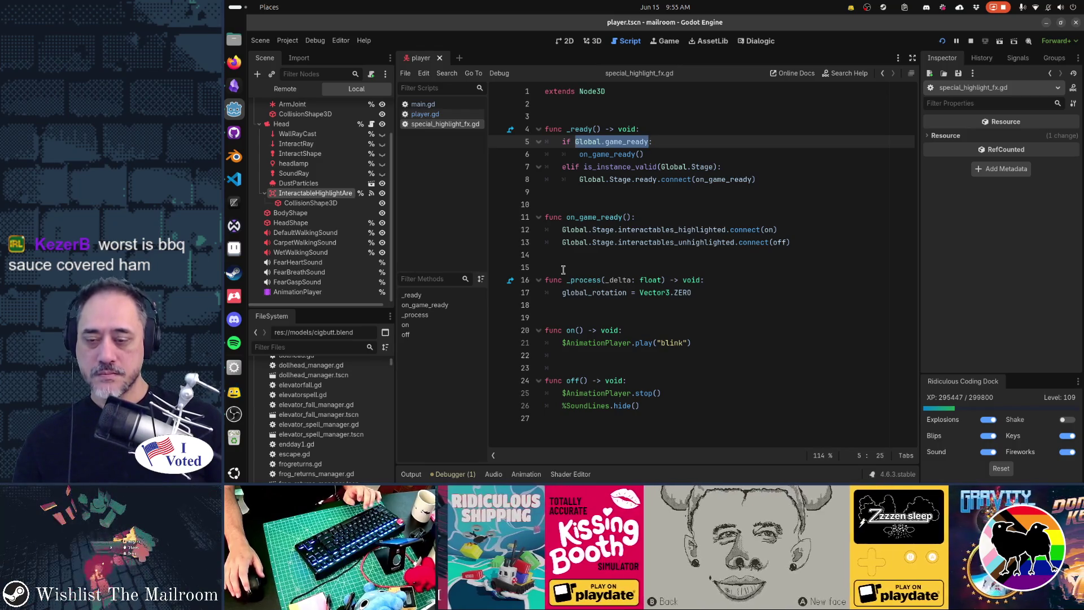
Step: Paste the camera check into on(), delete its last_interactable condition and dedent Global.unhighlight(body)
click(608, 344)
key(ctrl+v)
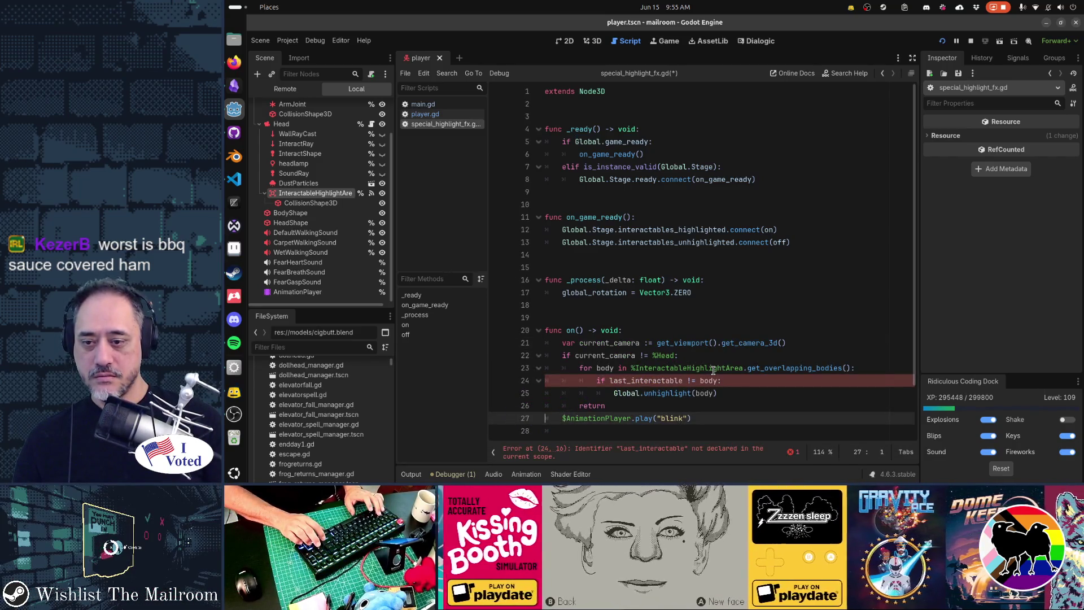
key(Up)
key(Up)
key(Up)
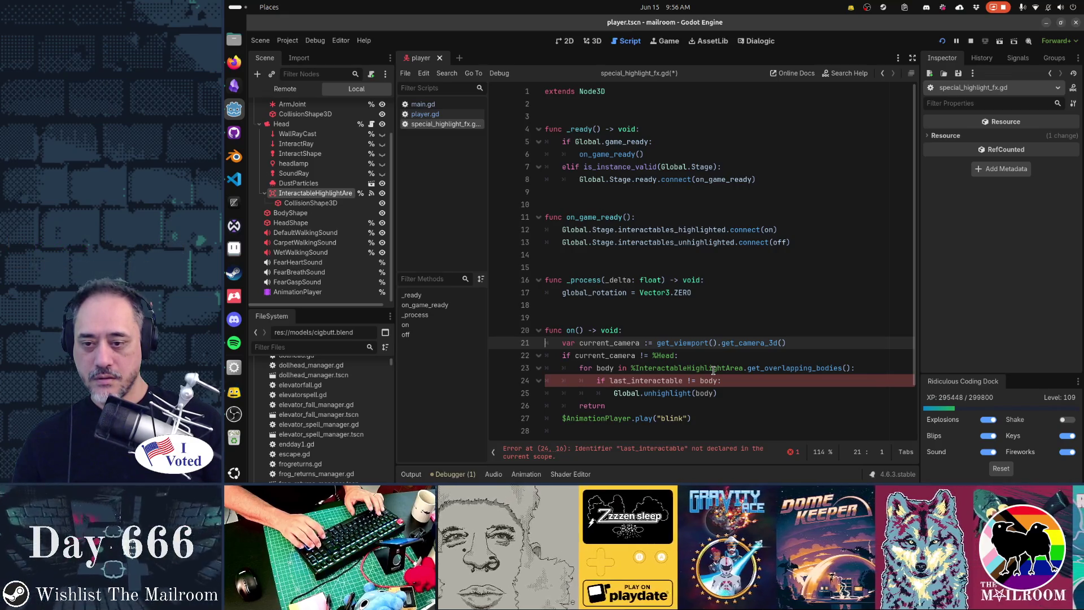
key(Down)
key(Down)
key(Down)
key(shift+Down)
key(shift+Down)
key(shift+Up)
key(Delete)
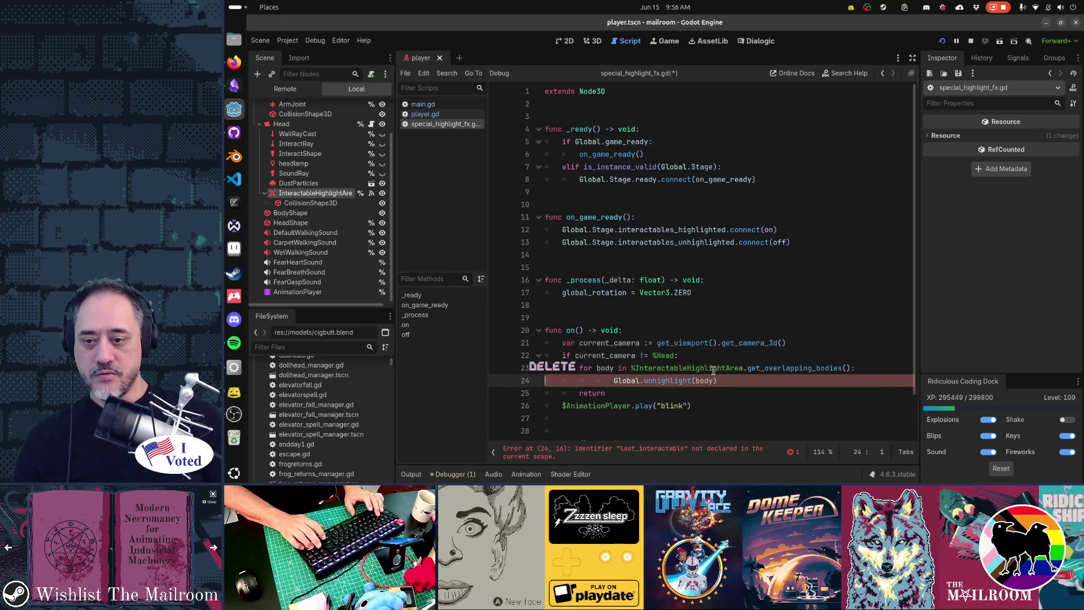
key(shift+Tab)
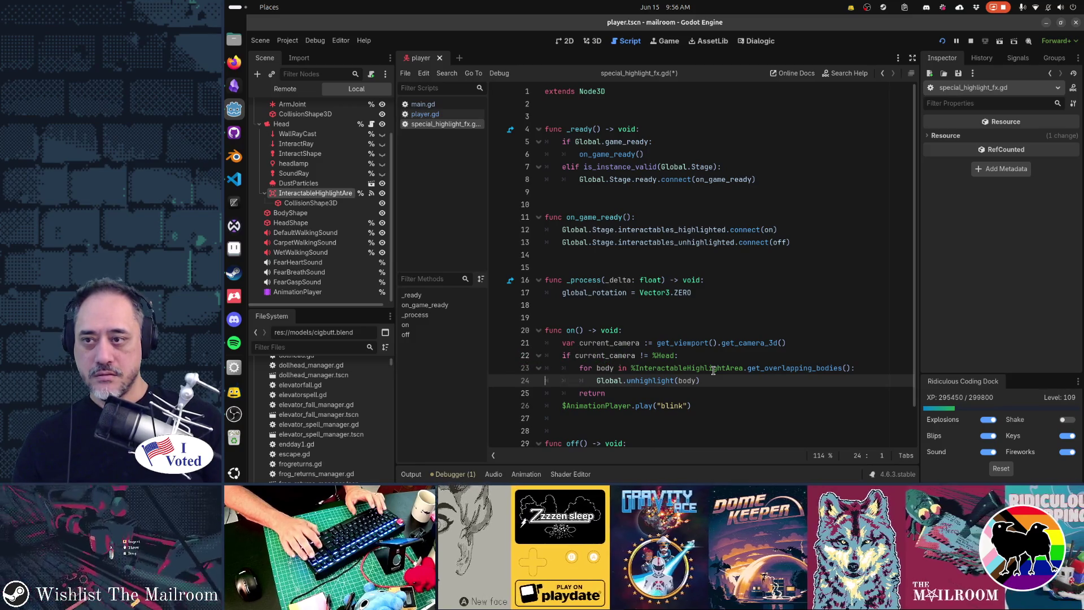
Step: Cut the last_interactable condition from player.gd's update_highlight, back in special_highlight_fx.gd
key(alt+Left)
key(Down)
key(Up)
key(Up)
key(Up)
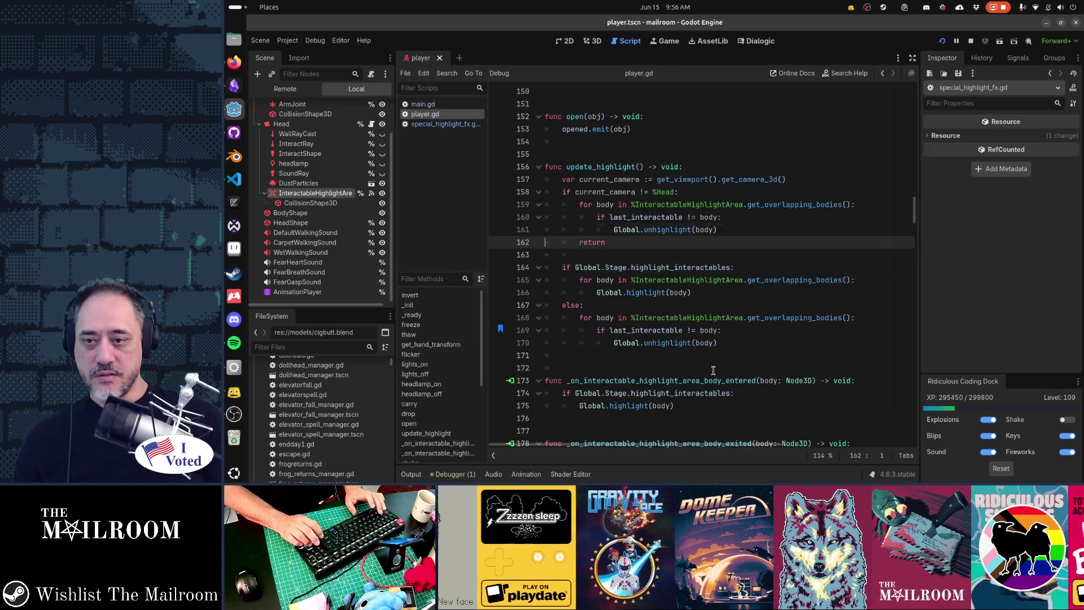
key(ctrl+x)
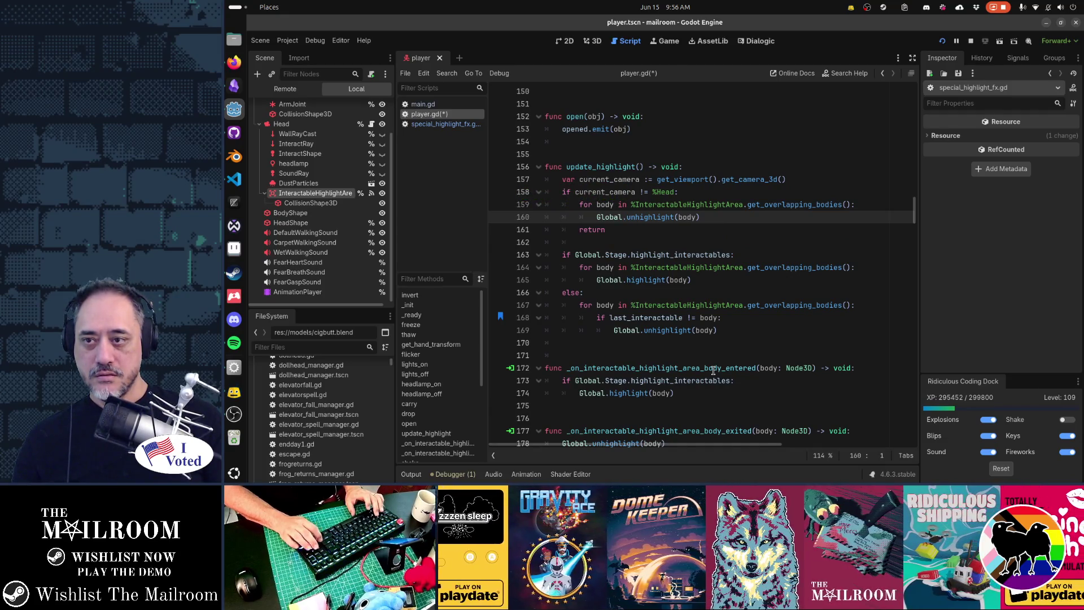
key(alt+Right)
key(Up)
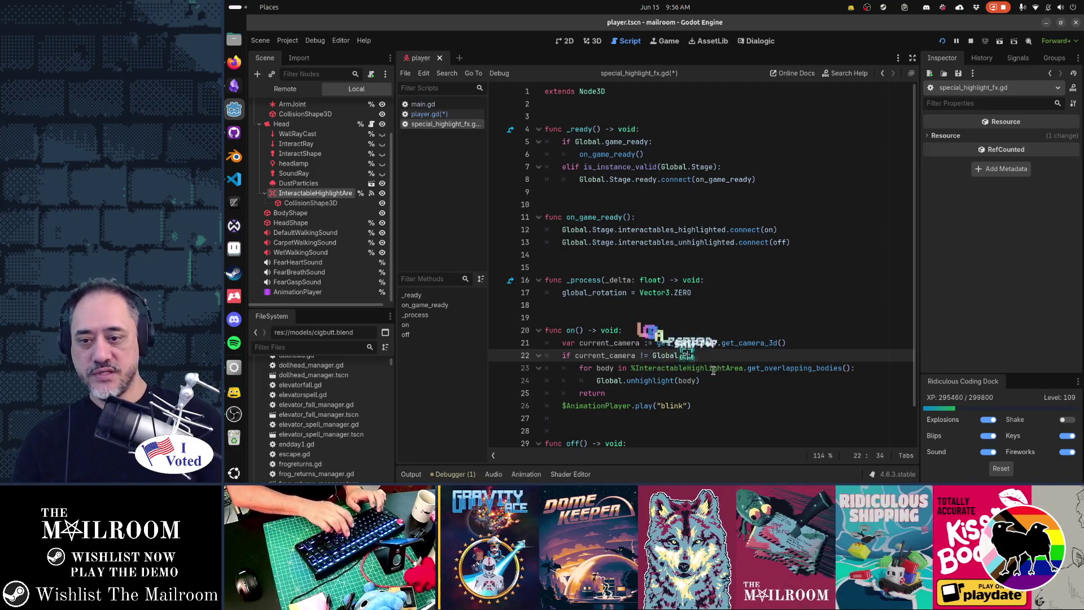
Step: Make the camera check compare against Global.Player.get_node("%Head")
text(.get_he)
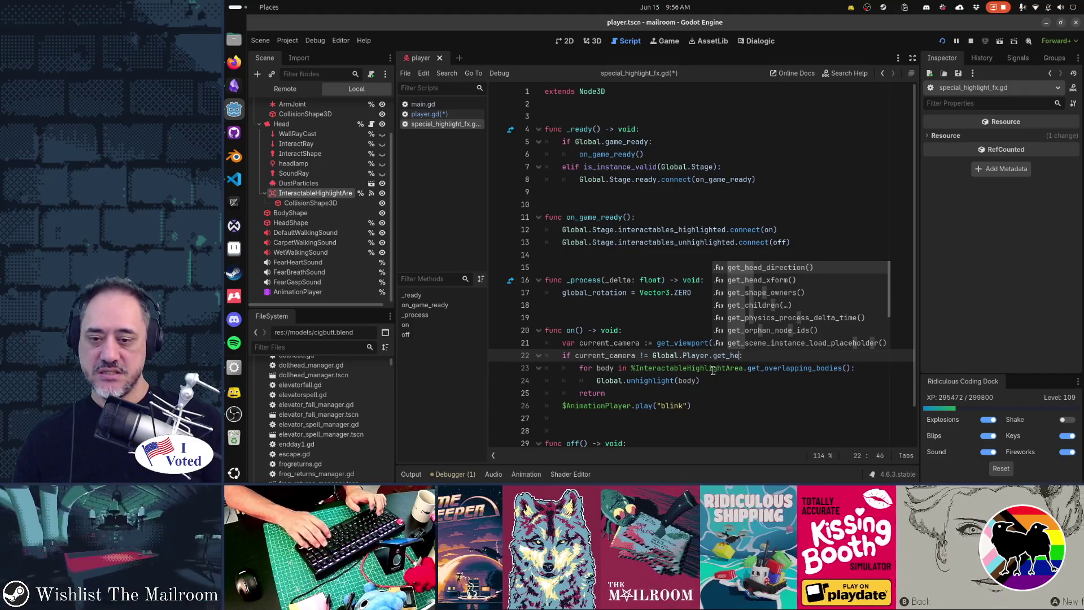
key(BackSpace)
key(BackSpace)
text(no_)
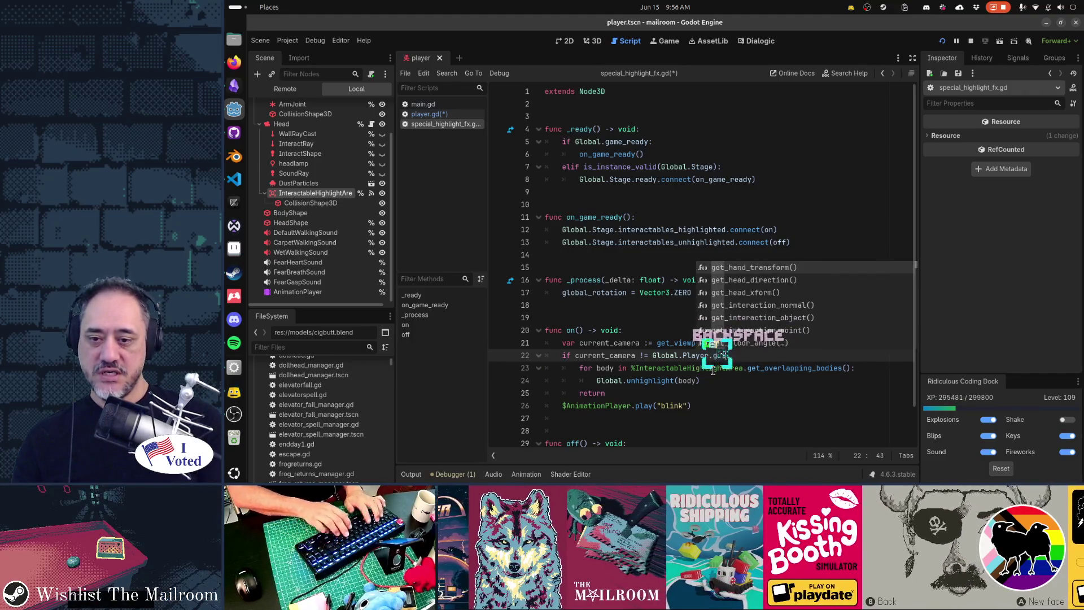
text(e("%"):)
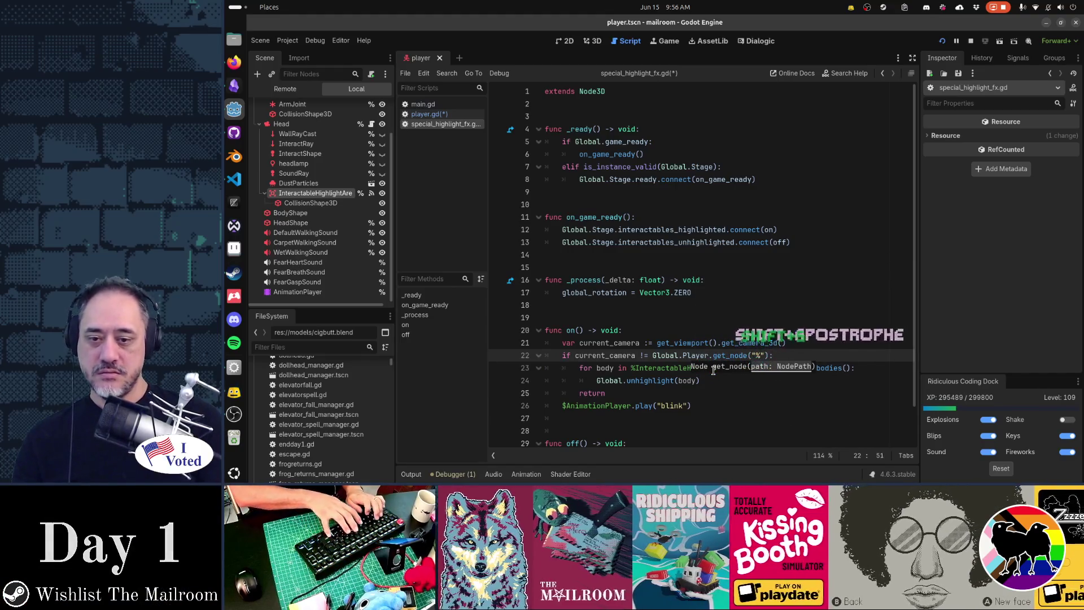
key(BackSpace)
key(BackSpace)
key(BackSpace)
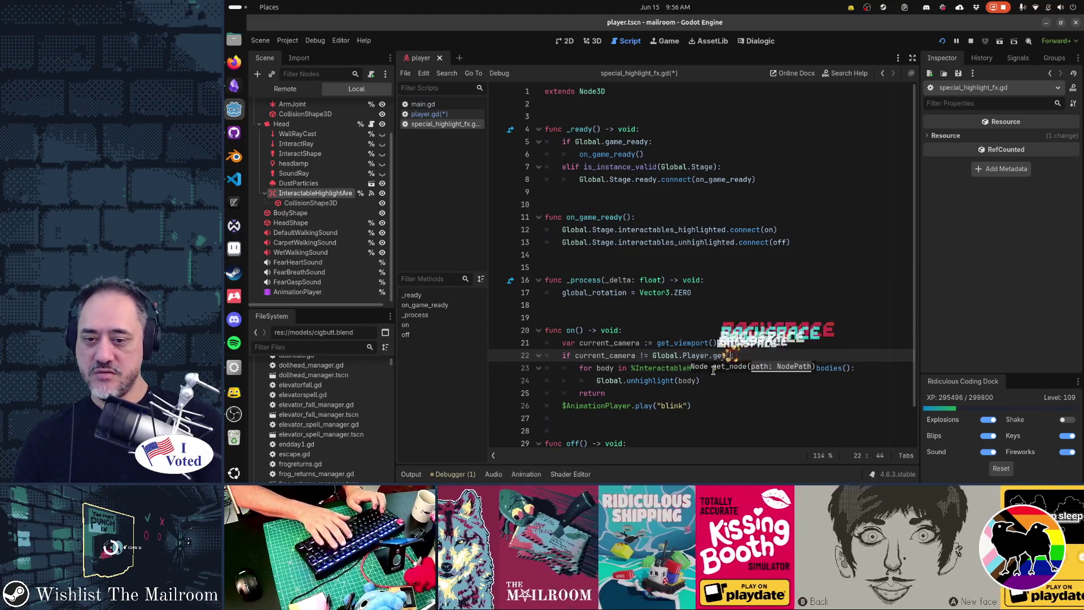
text(n)
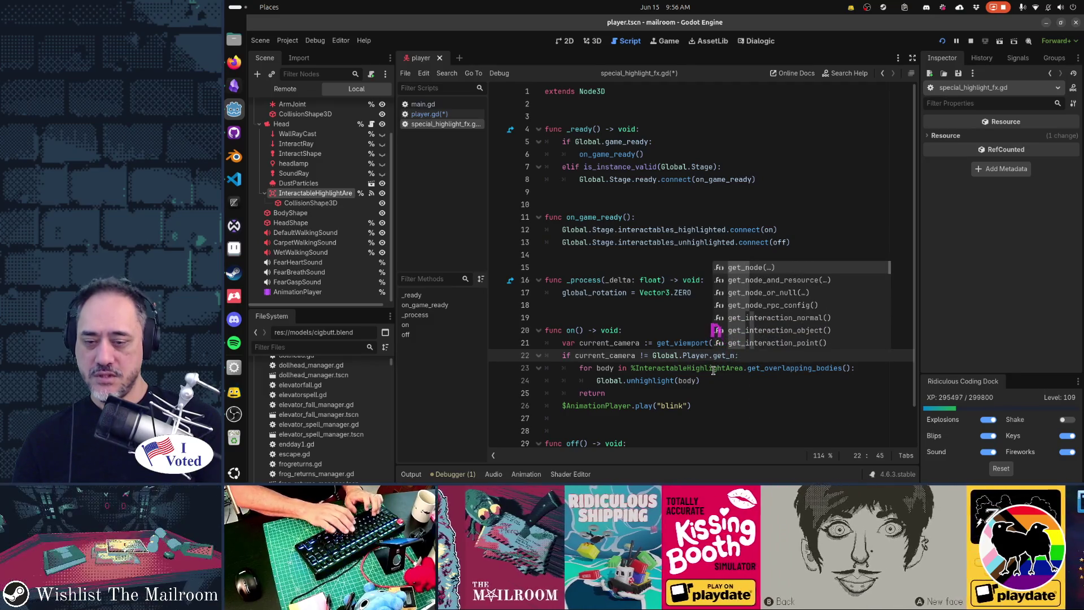
key(Return)
text("%Head"))
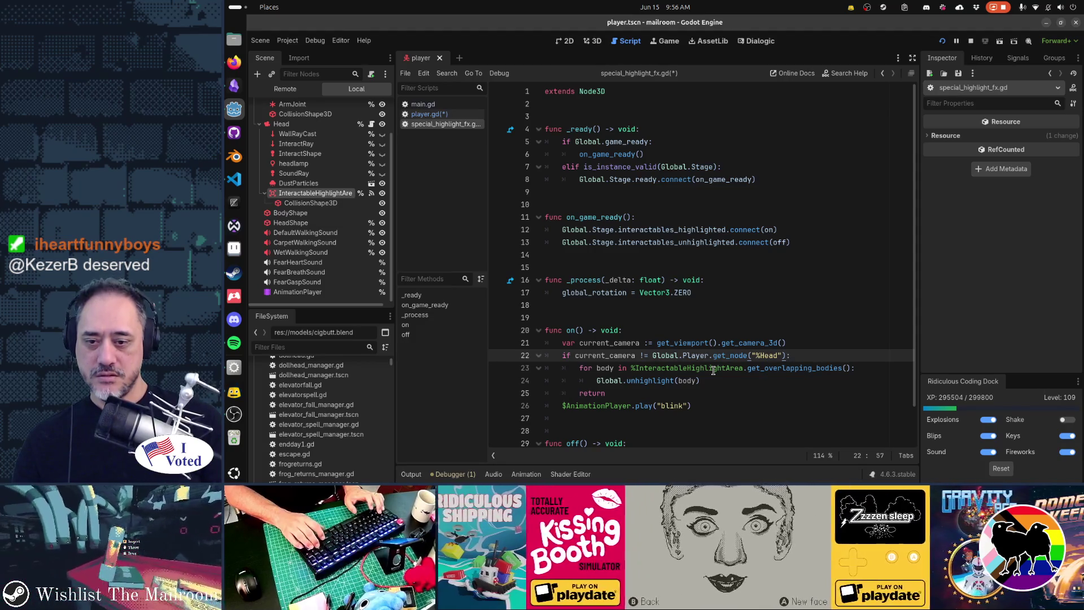
Step: Delete the for loop that unhighlights overlapping bodies under the camera check
key(Home)
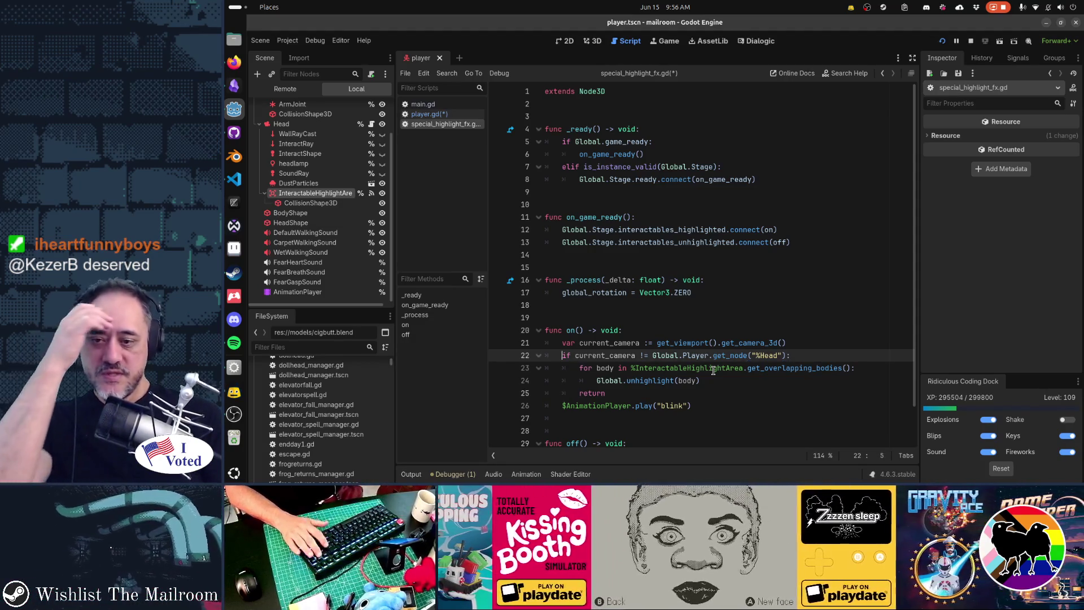
key(Down)
key(Down)
key(End)
key(shift+Home)
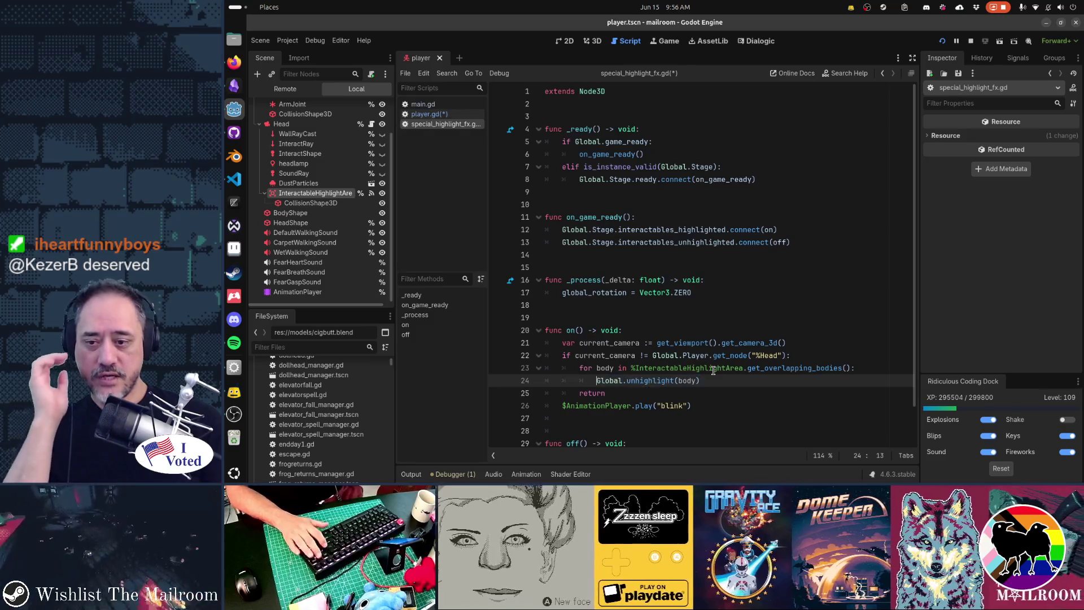
key(Up)
key(Left)
key(shift+Down)
key(shift+Down)
key(shift+Down)
key(Delete)
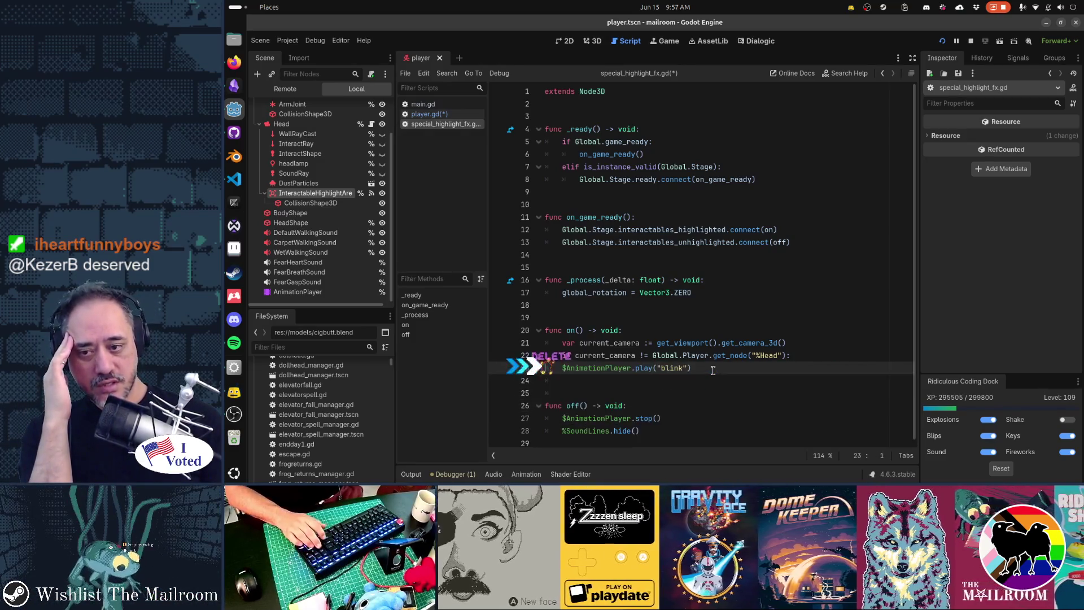
Step: Call off() and return under the camera check instead
key(Return)
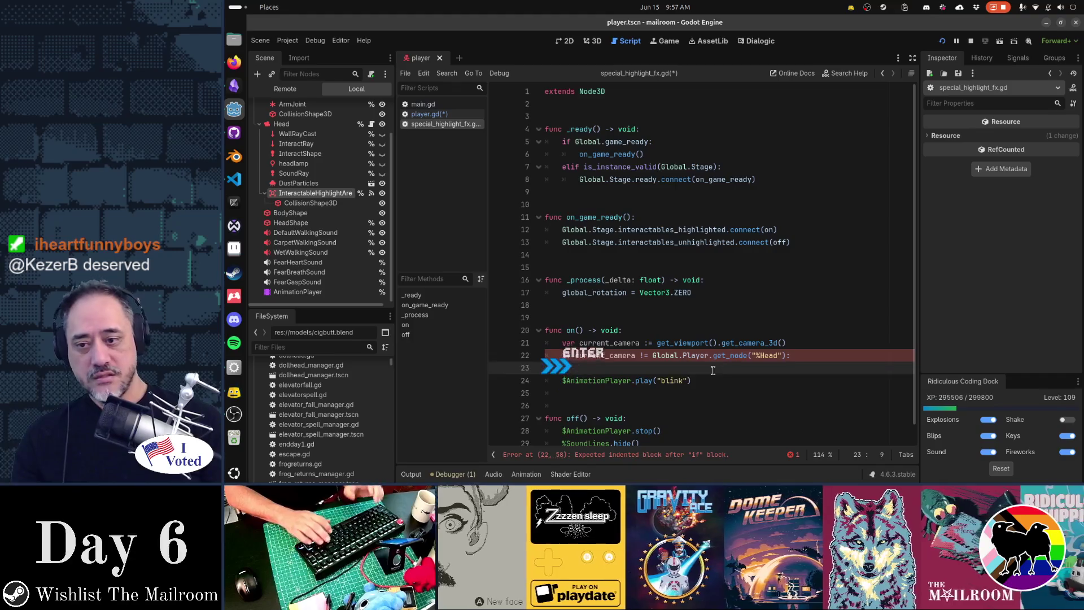
scroll(713, 369, down, 1)
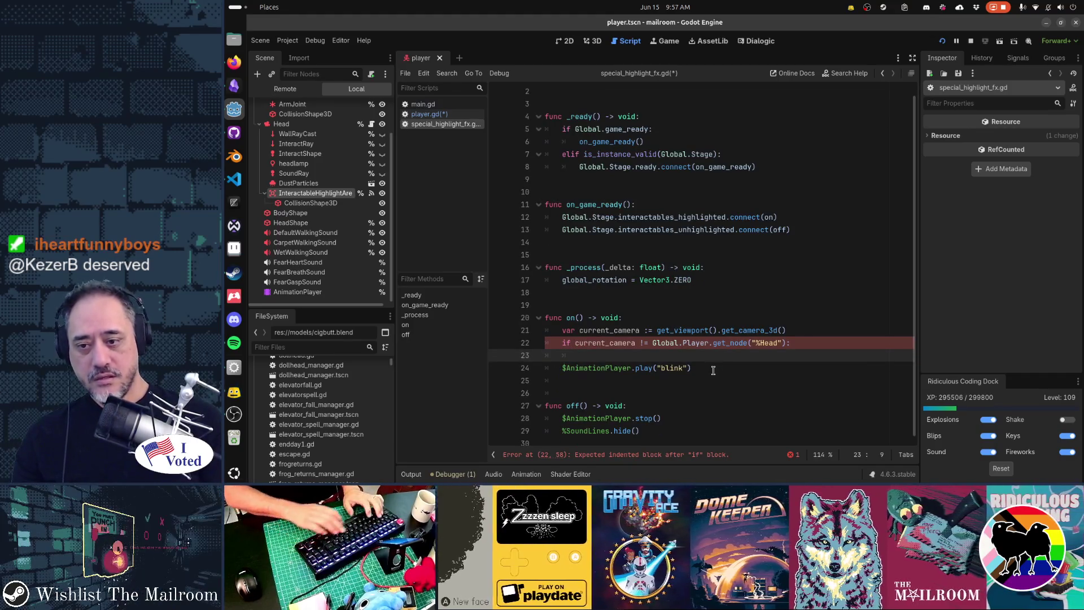
text(off())
key(Return)
text(return)
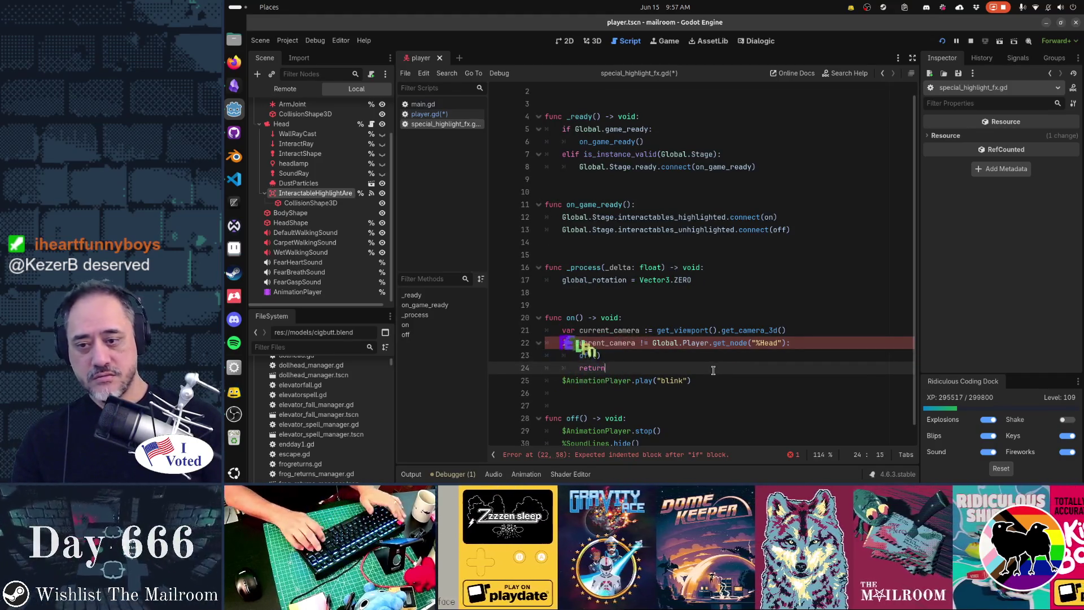
key(Home)
key(Up)
key(Up)
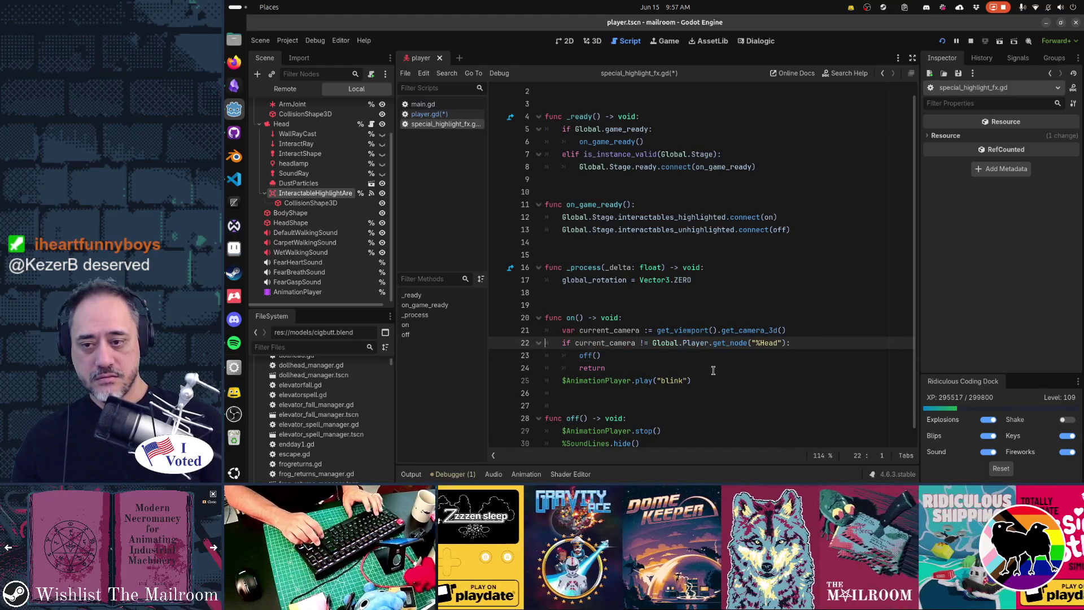
Step: Save special_highlight_fx.gd and resume the running Mailroom game
key(Down)
key(Down)
key(Down)
key(ctrl+s)
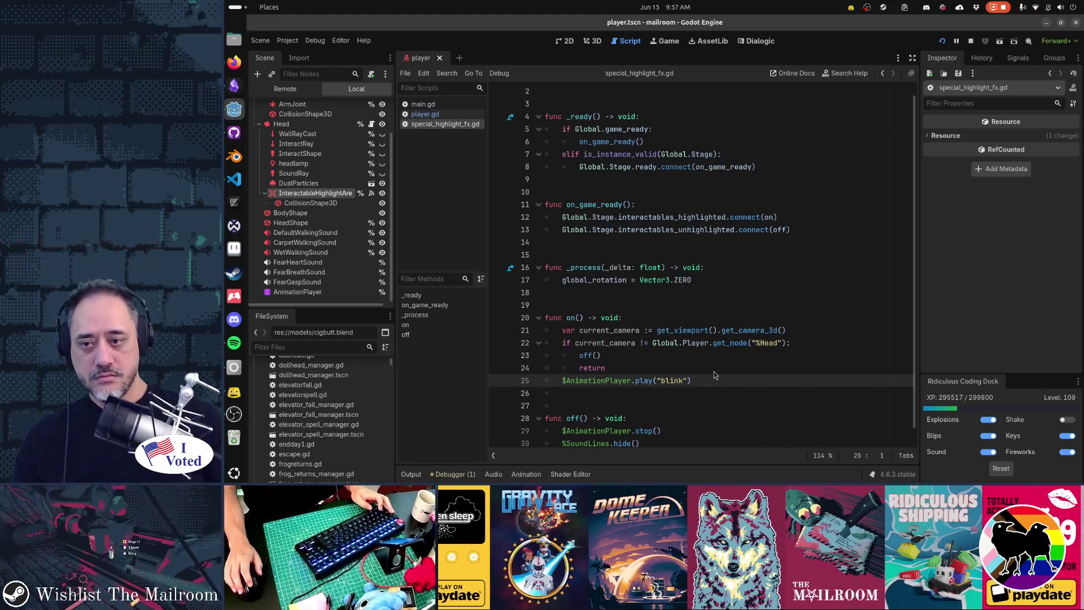
key(alt+Tab)
click(649, 184)
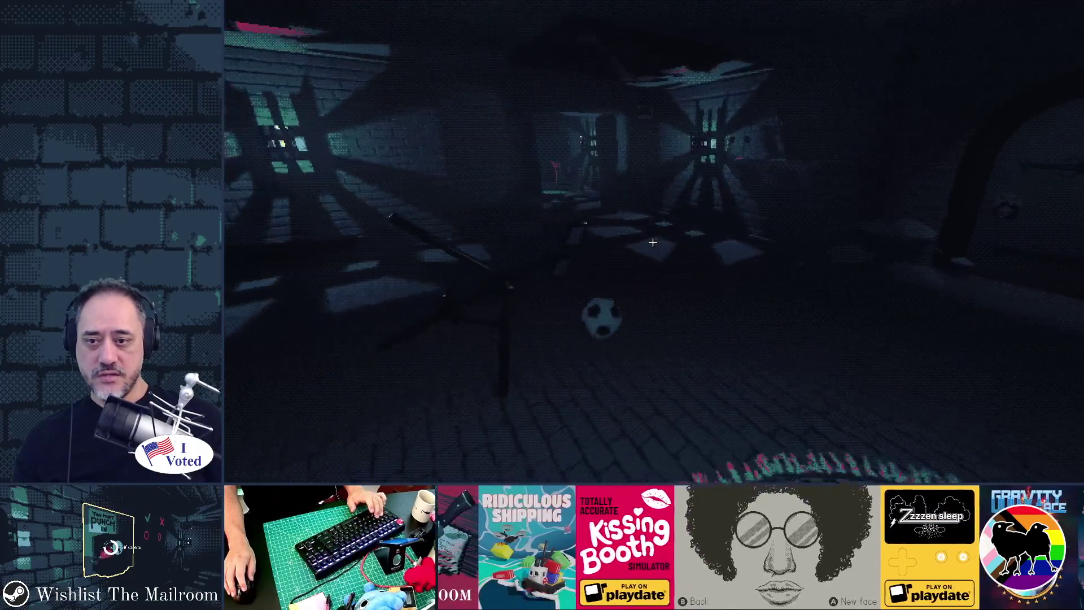
Step: Playtest the endday1 event and inspect the Punch In clock, then return to the editor
key(grave)
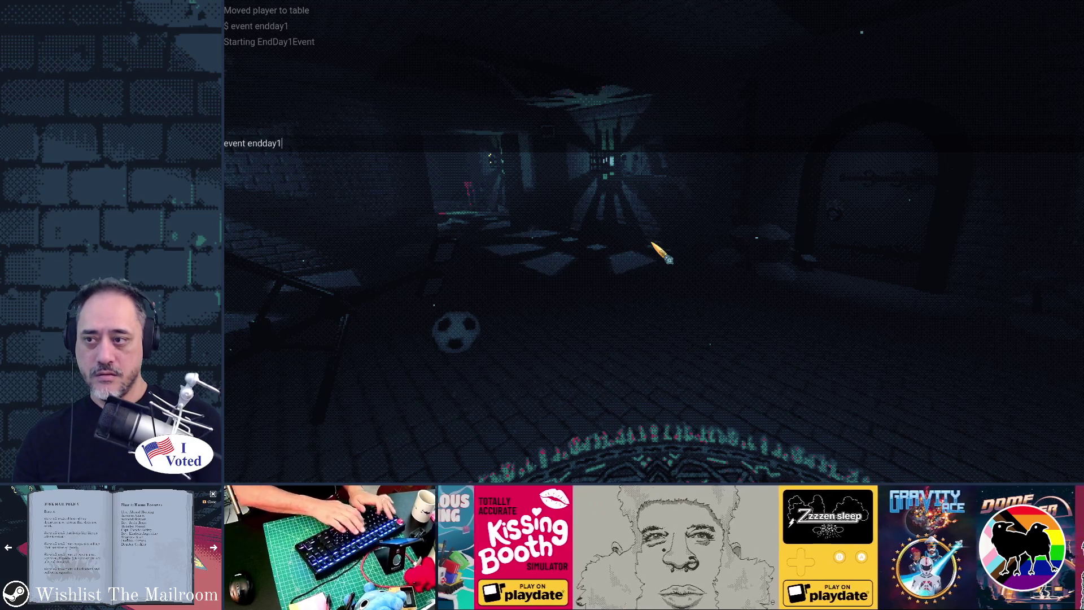
key(grave)
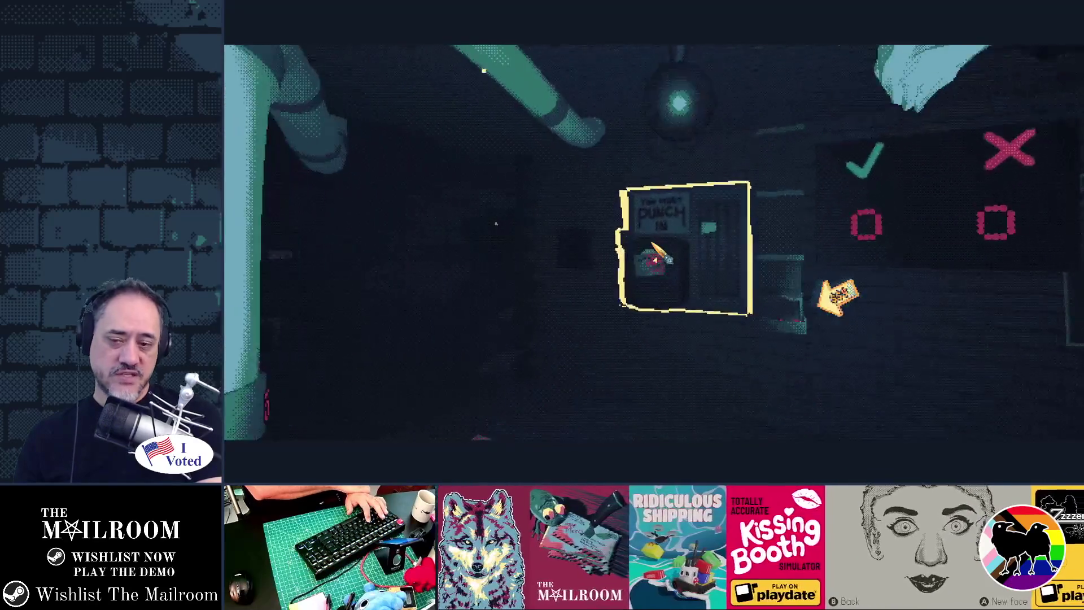
click(667, 258)
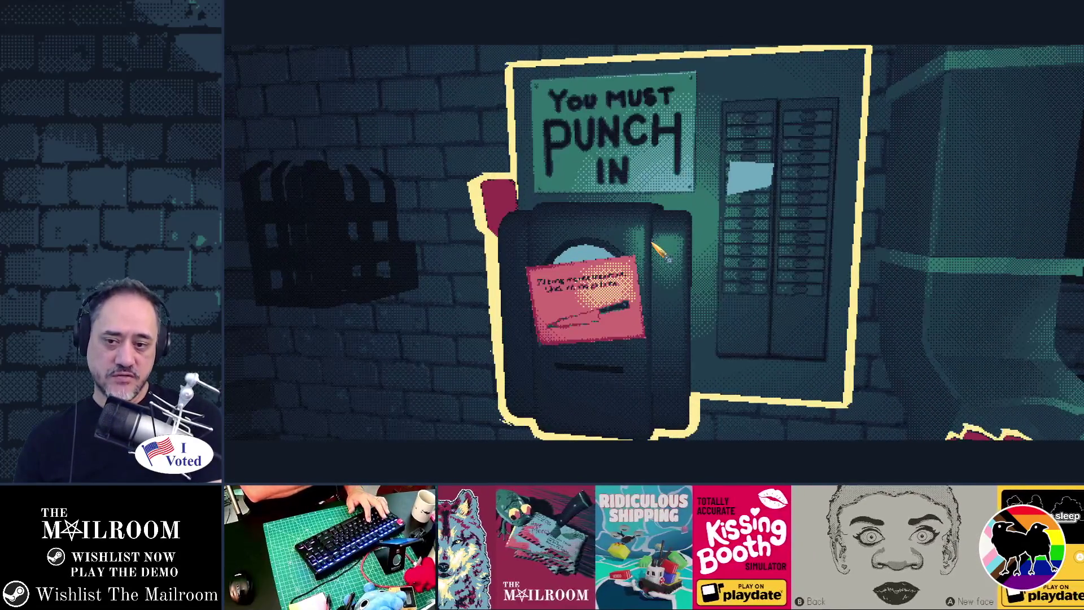
right_click(661, 252)
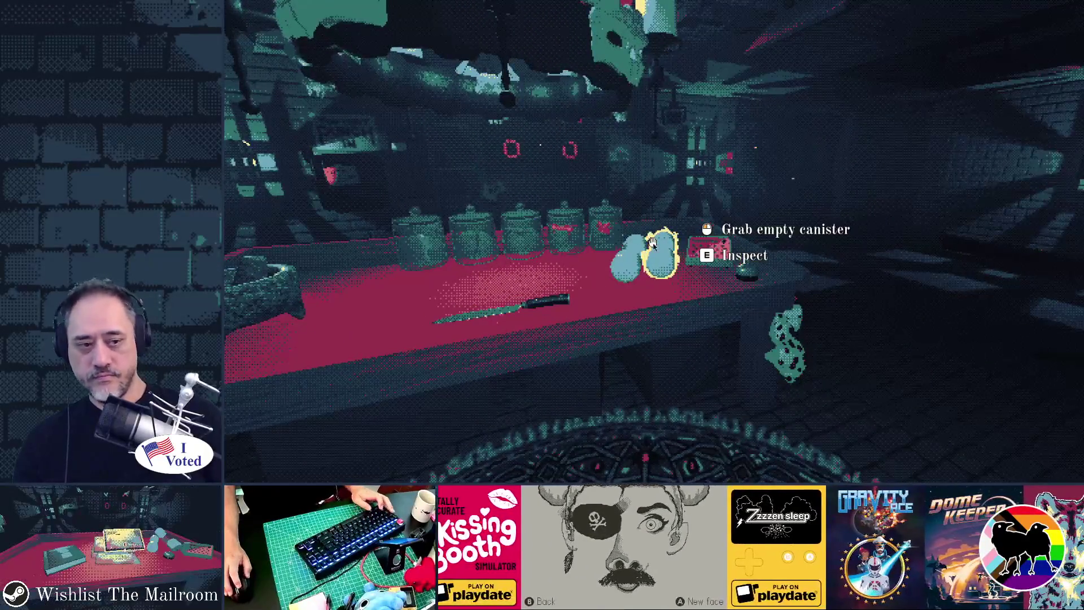
key(alt+Tab)
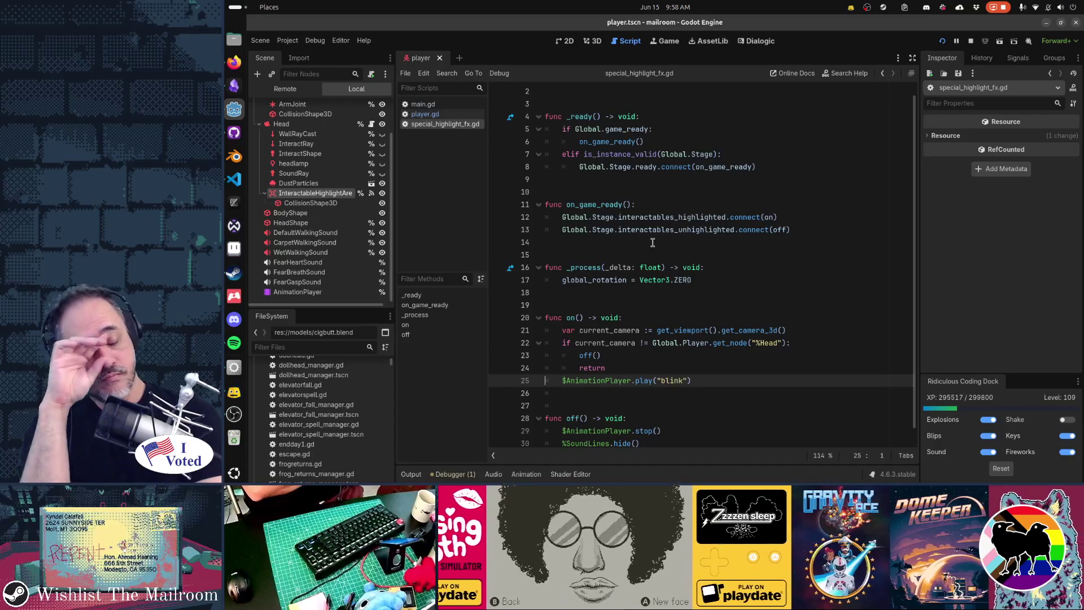
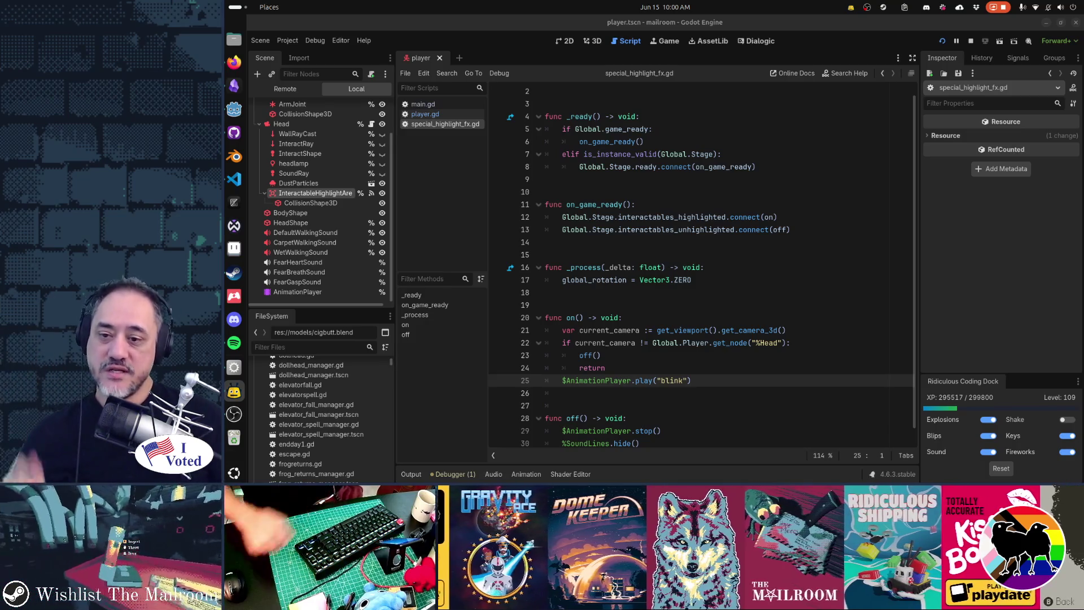
Step: Open player.gd and find the current_camera check inside update_highlight
click(424, 114)
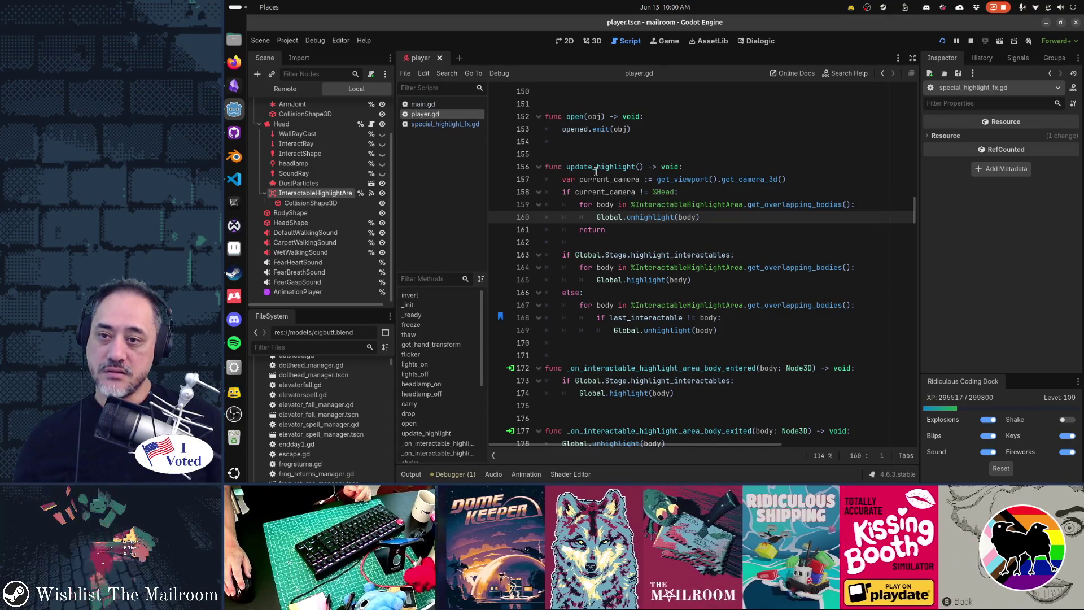
double_click(595, 166)
scroll(695, 283, up, 3)
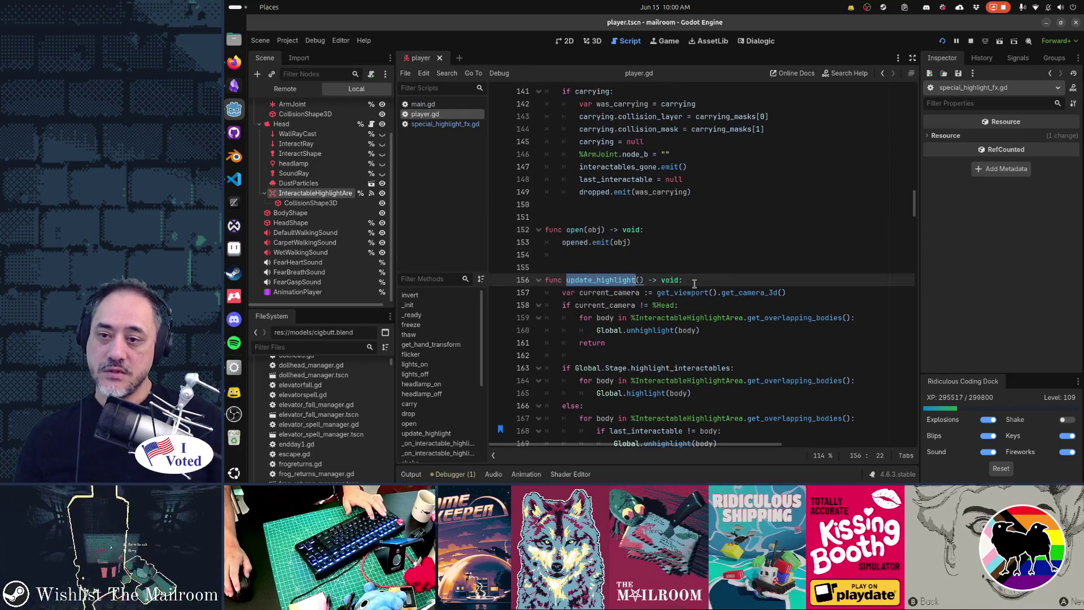
click(706, 293)
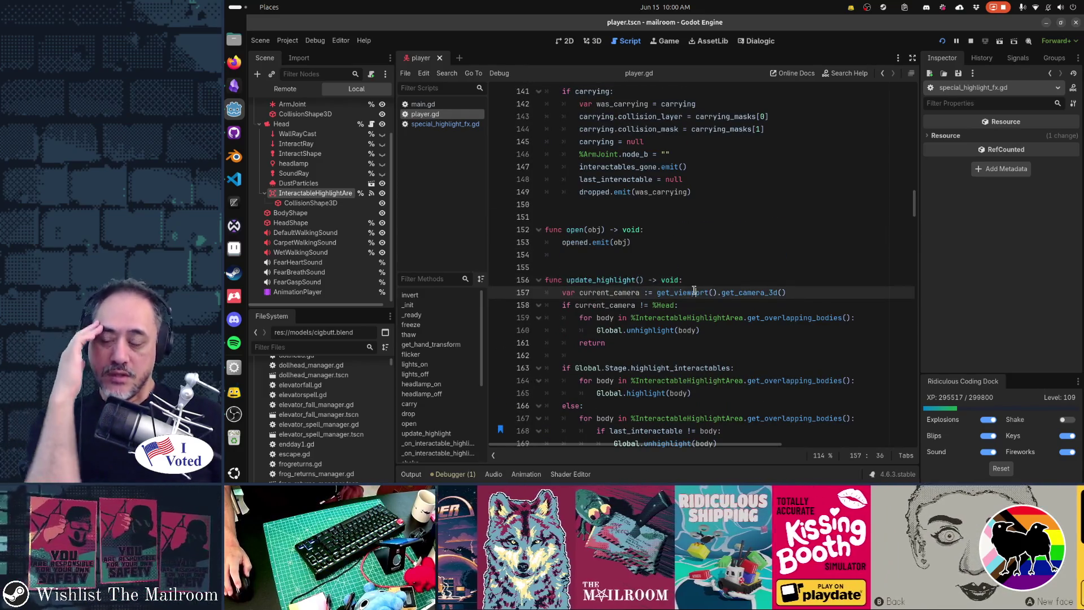
Step: Compare it with main.gd's highlight input, then set a breakpoint on player.gd line 160
key(alt+Left)
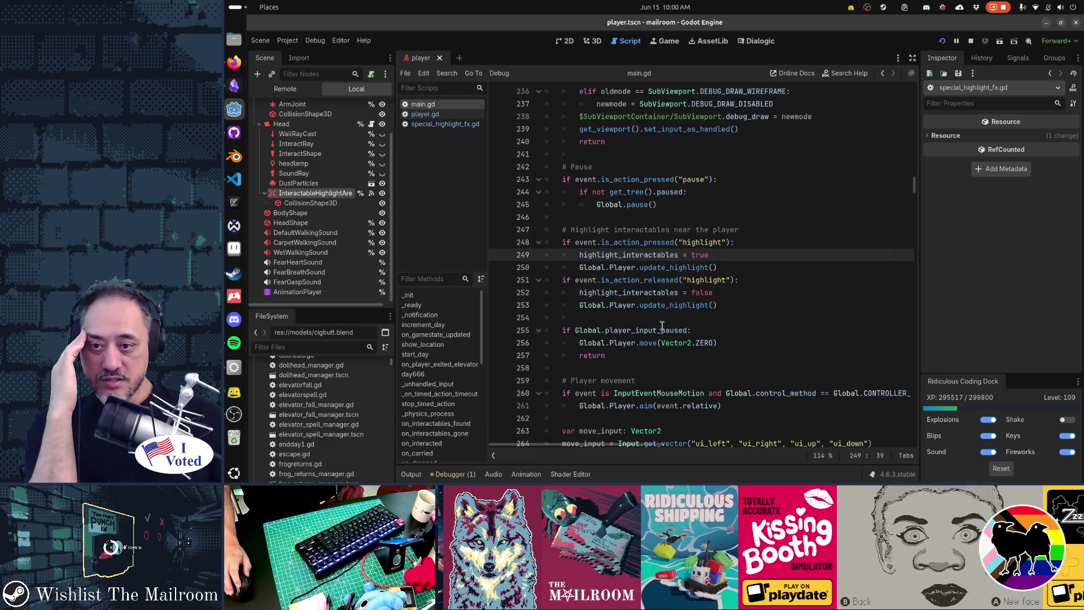
scroll(661, 326, up, 4)
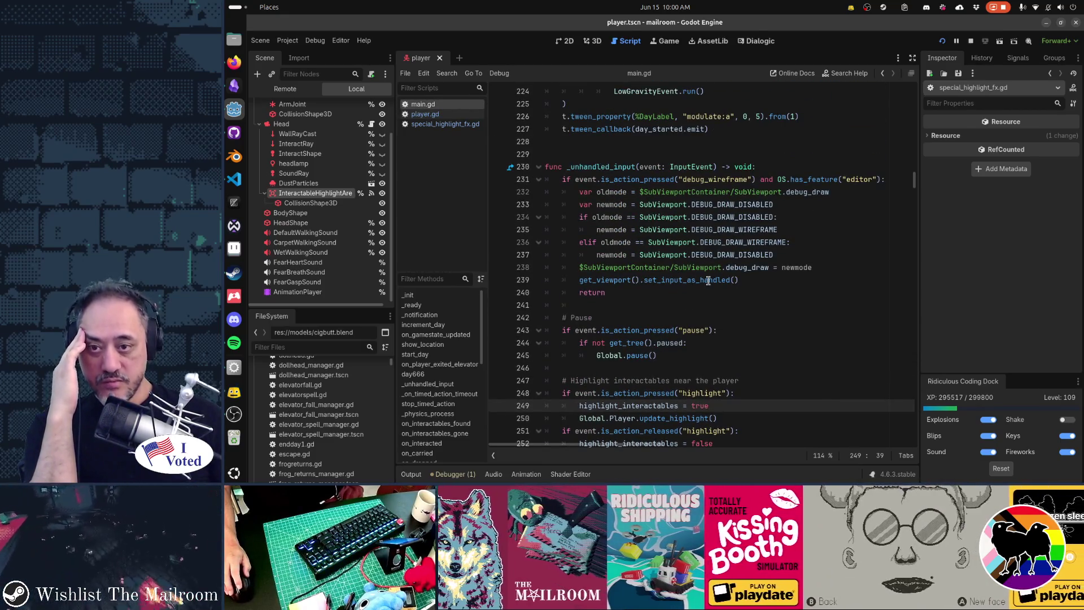
mouse_move(708, 280)
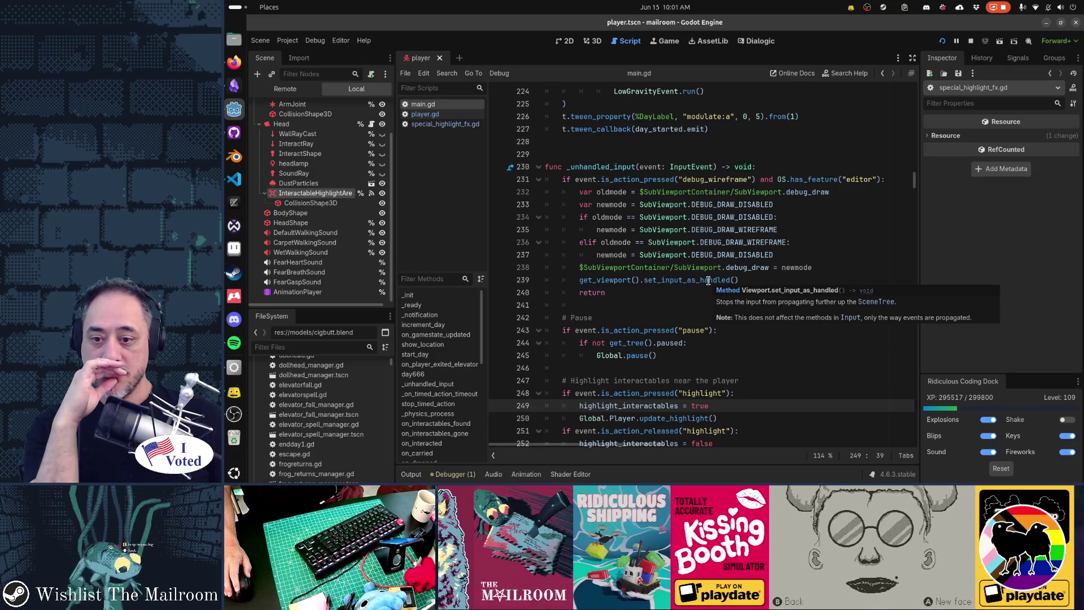
scroll(708, 281, down, 1)
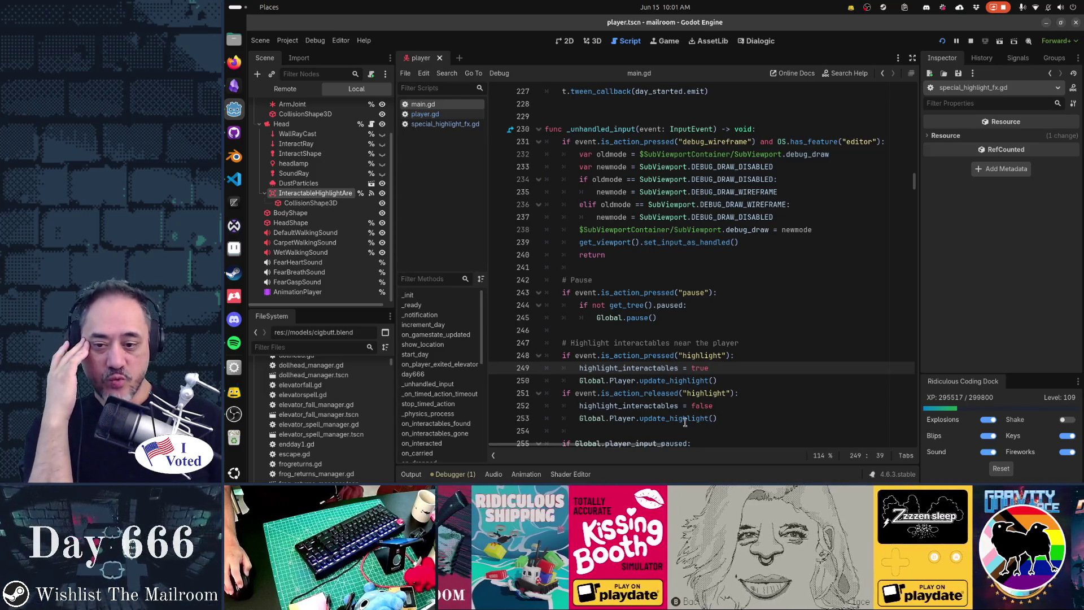
mouse_move(697, 417)
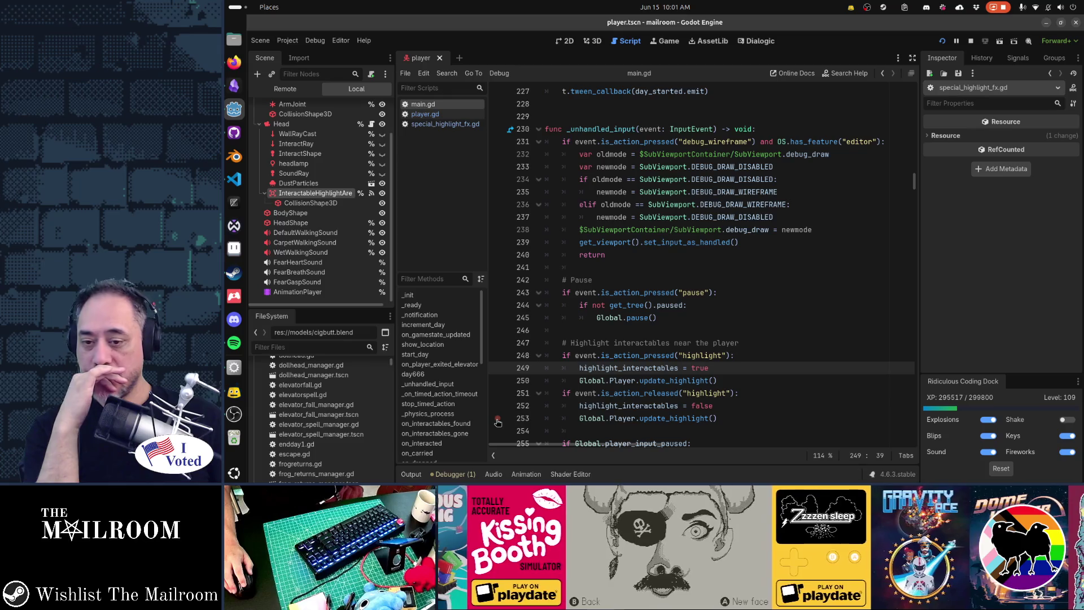
click(762, 396)
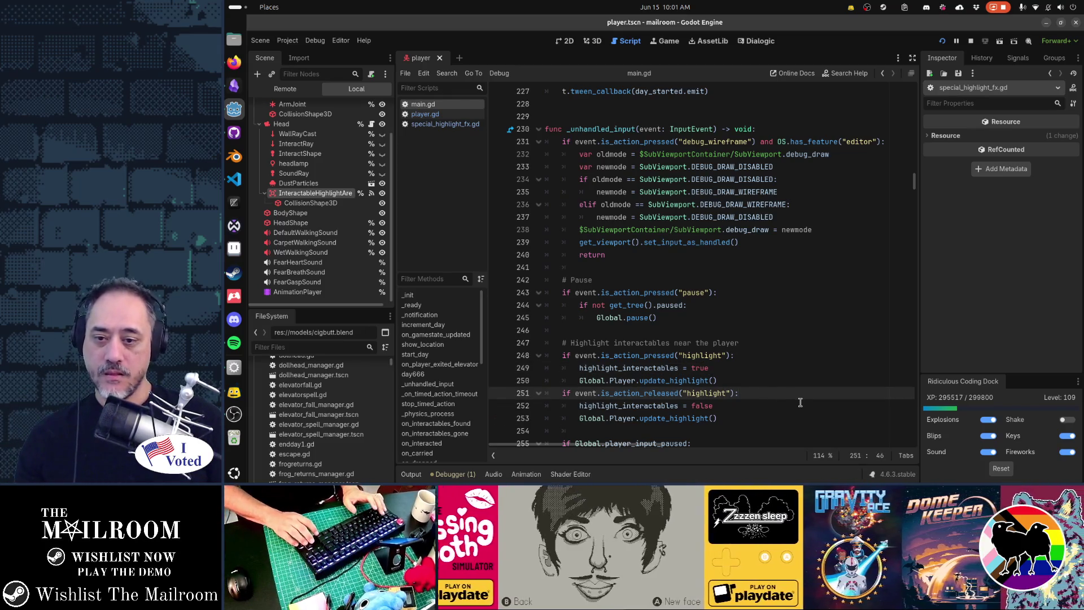
key(alt+Left)
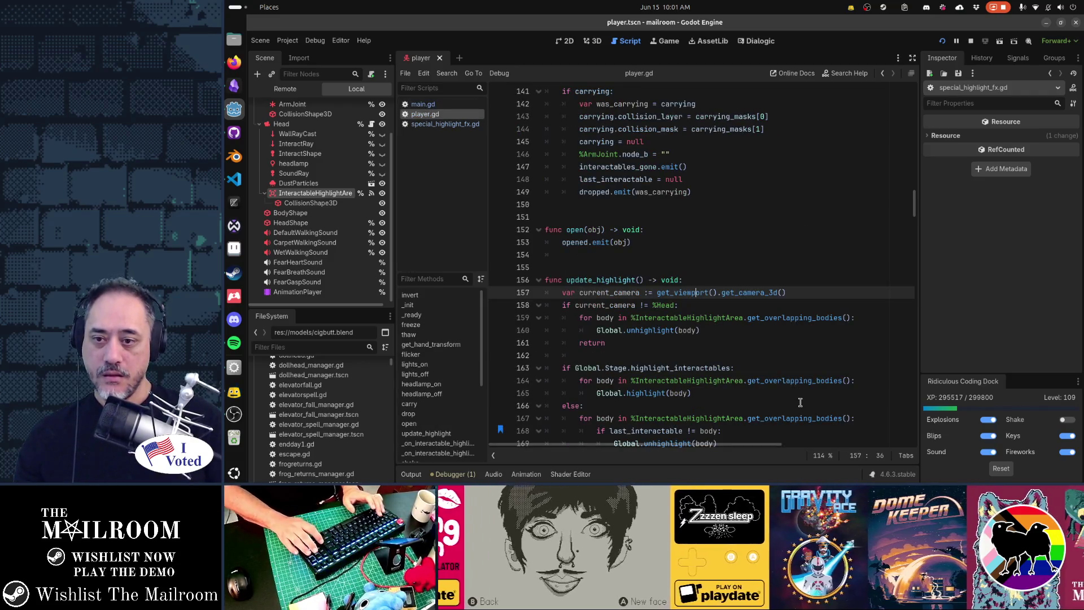
key(alt+Right)
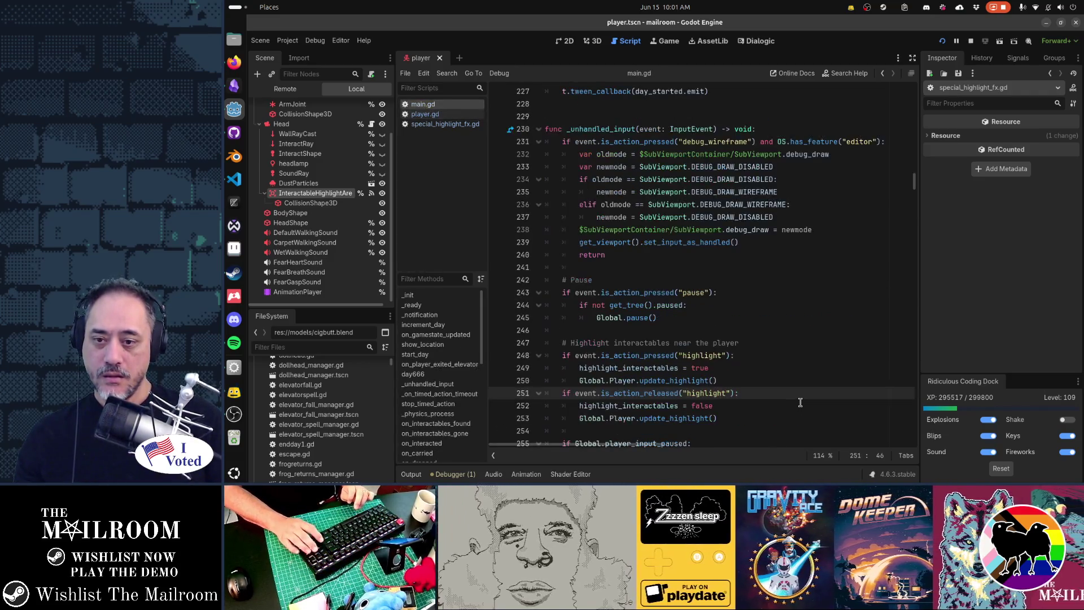
key(alt+Left)
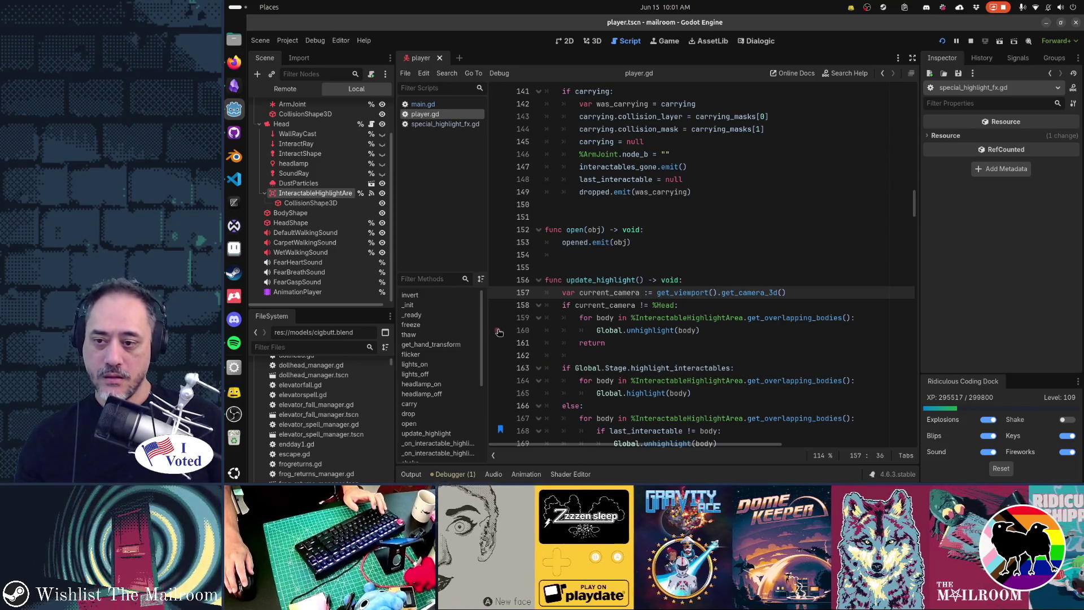
click(497, 332)
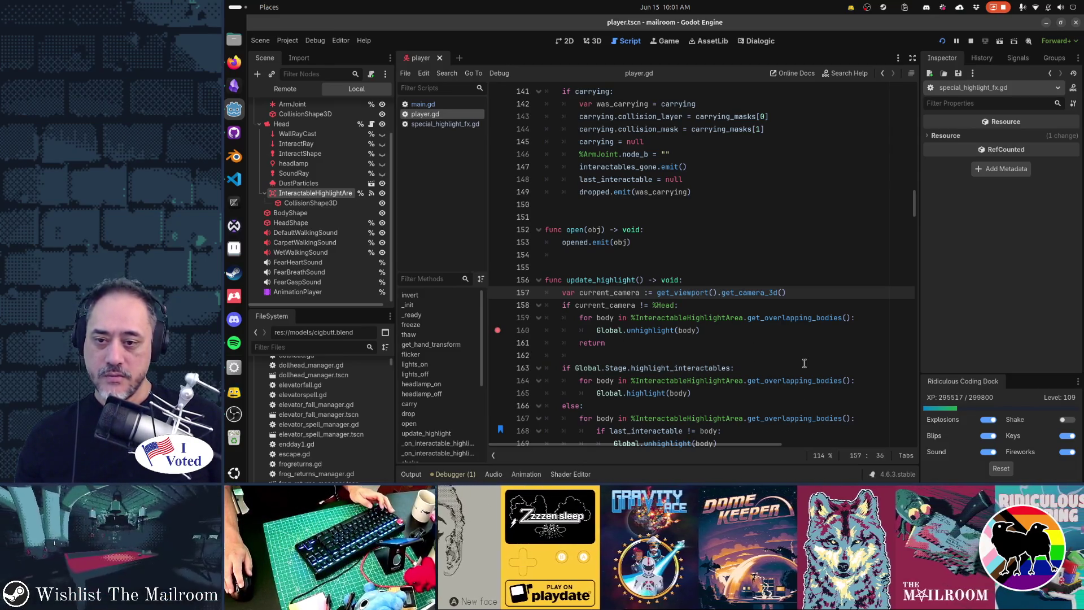
Step: Run 'event endday1' in the game's debug console so the line-160 breakpoint triggers
key(alt+Tab)
key(alt+Tab)
key(alt+Tab)
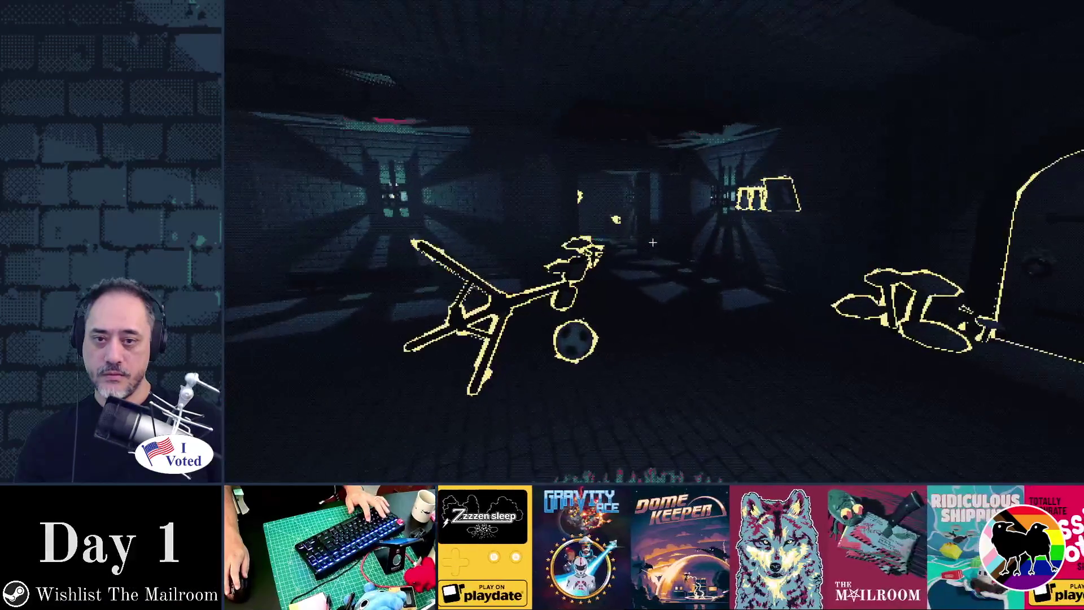
key(grave)
text(e)
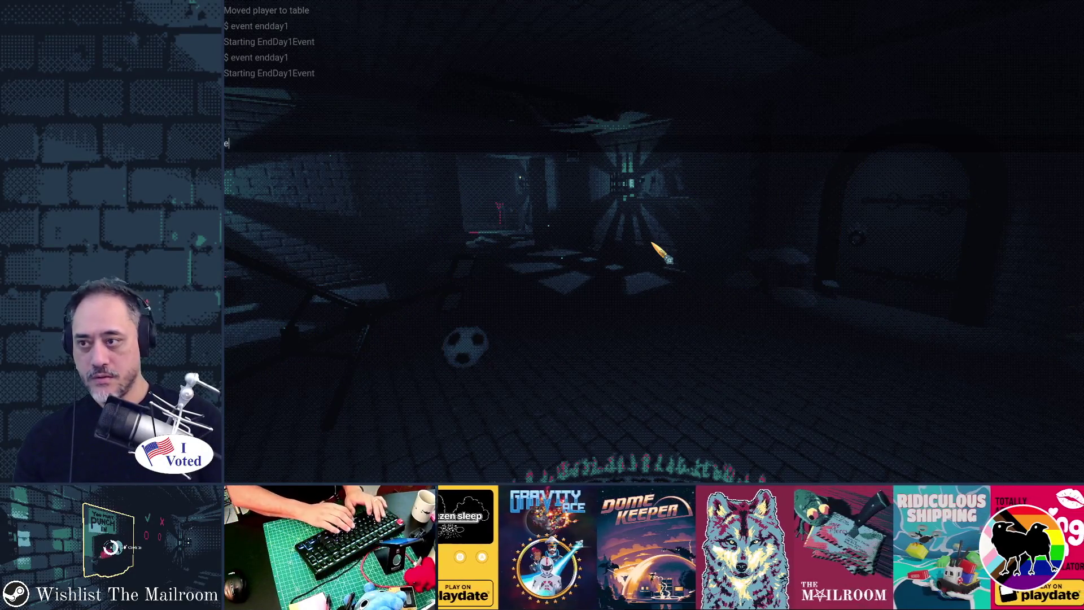
text(y1)
key(Return)
key(grave)
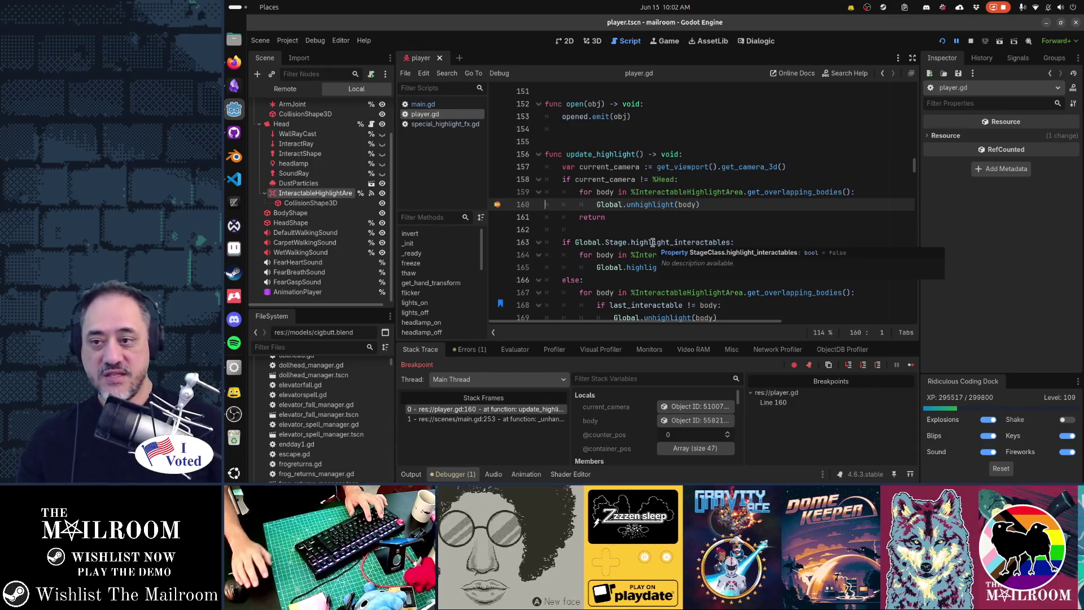
Step: Clear the line-160 breakpoint with F9, resume with F12, and stop the game with F8
key(F9)
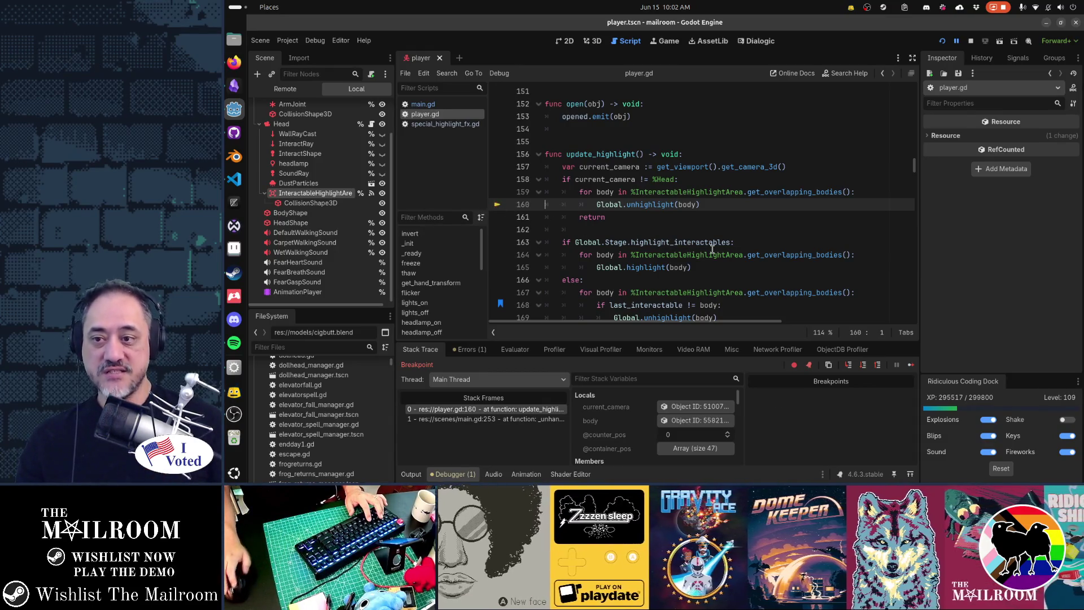
key(F12)
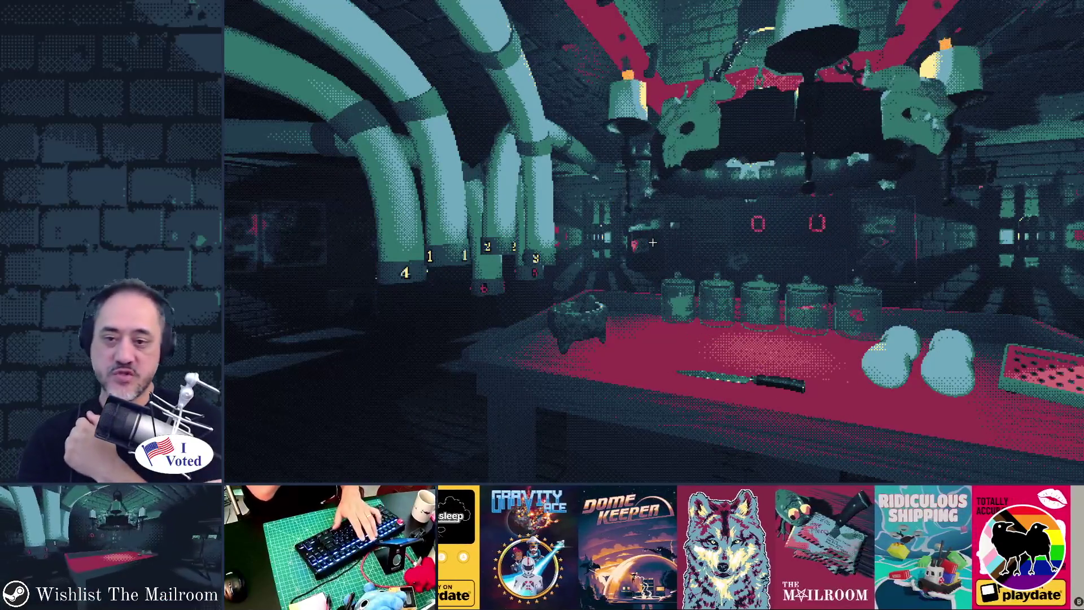
key(F8)
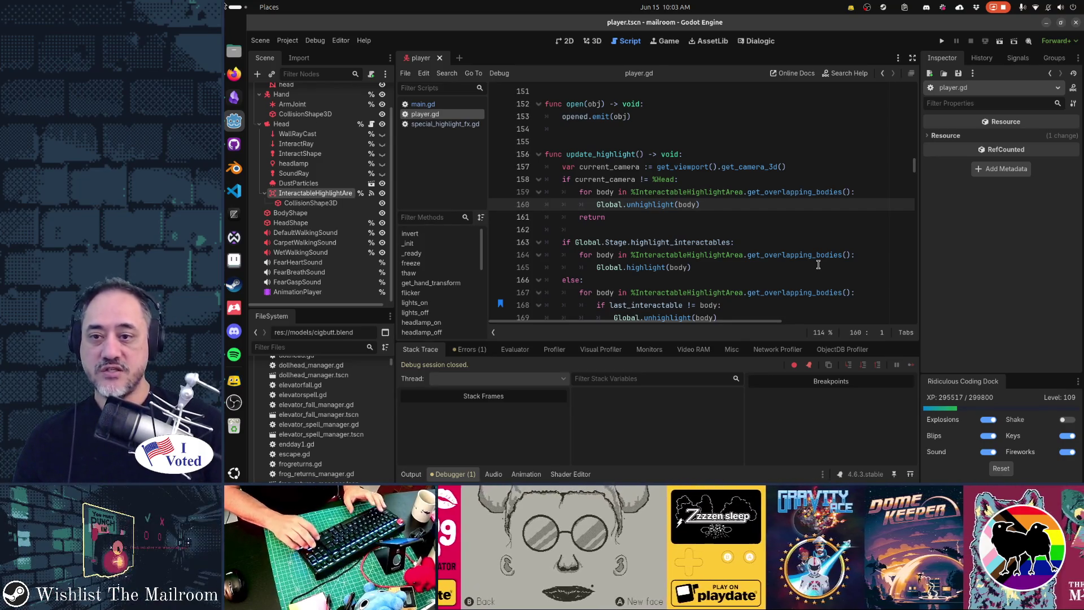
Step: Select the current_camera line in player.gd, then show the Head node's signals
key(Up)
key(Up)
key(Up)
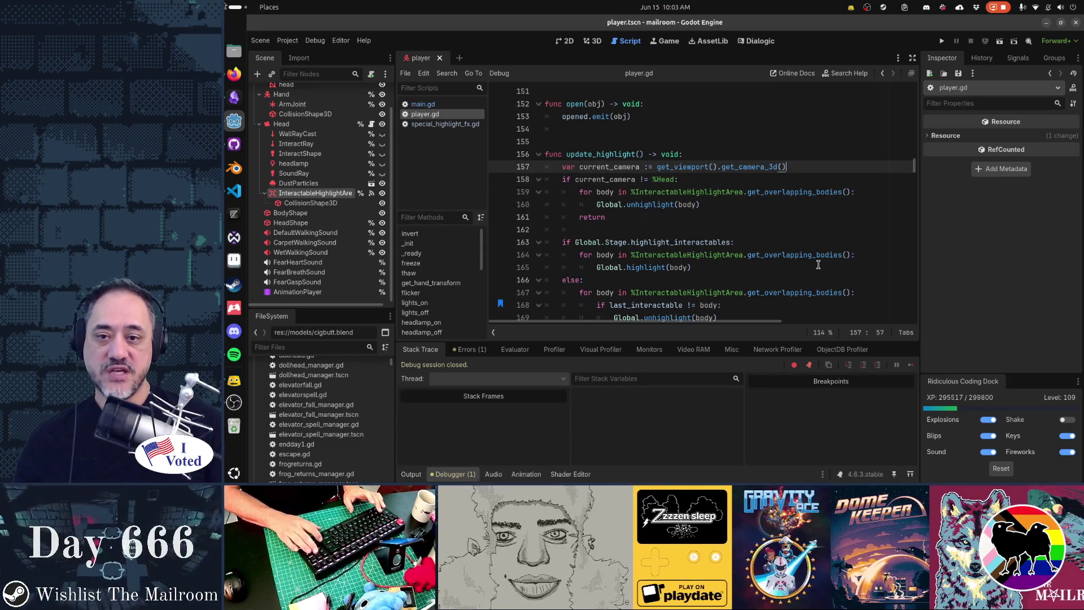
key(End)
key(shift+Home)
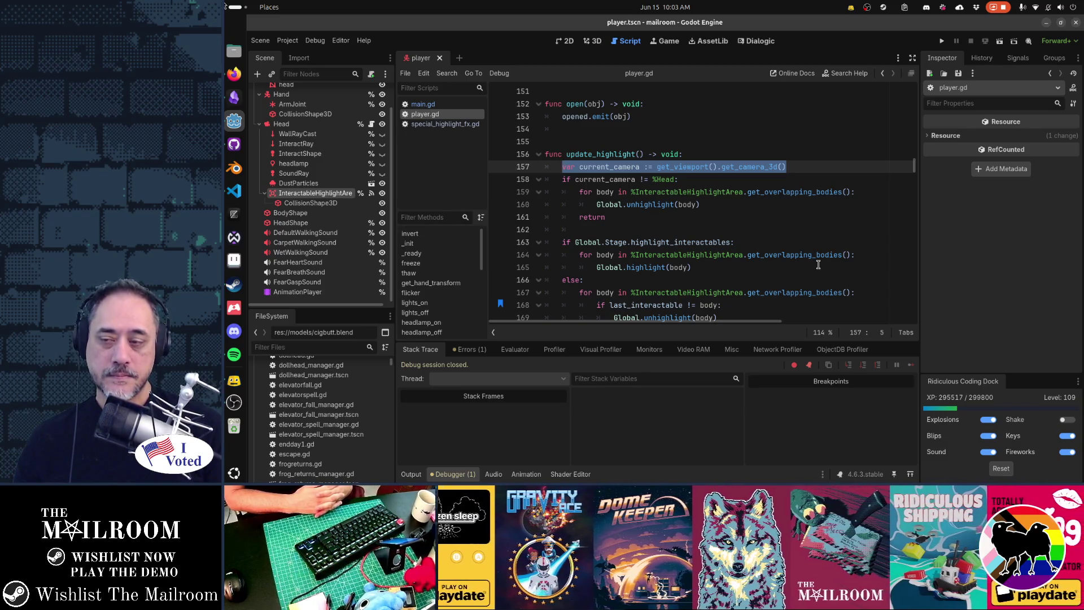
click(324, 124)
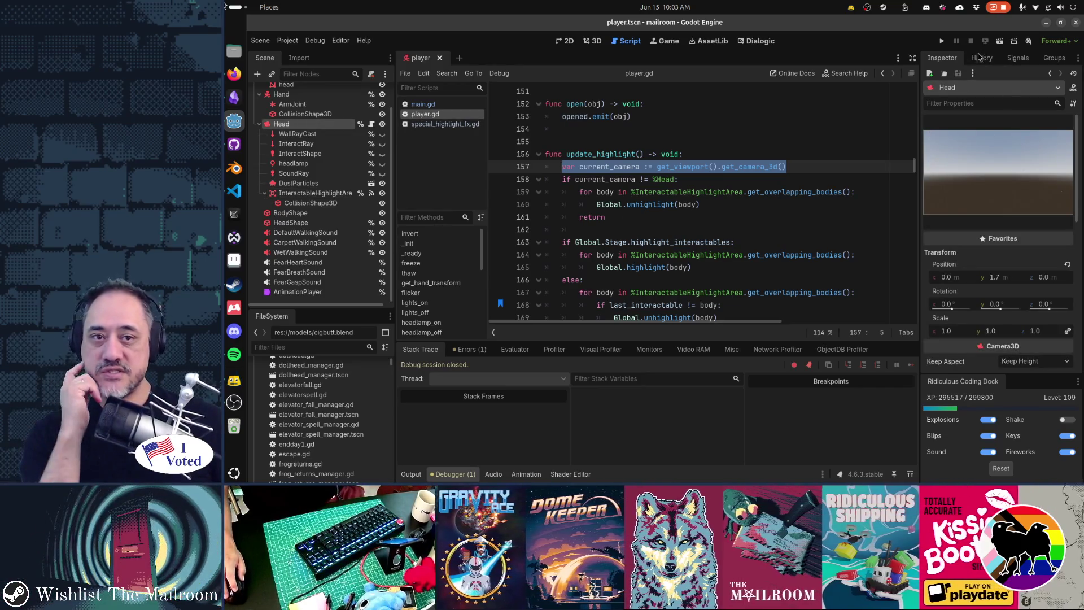
click(1018, 58)
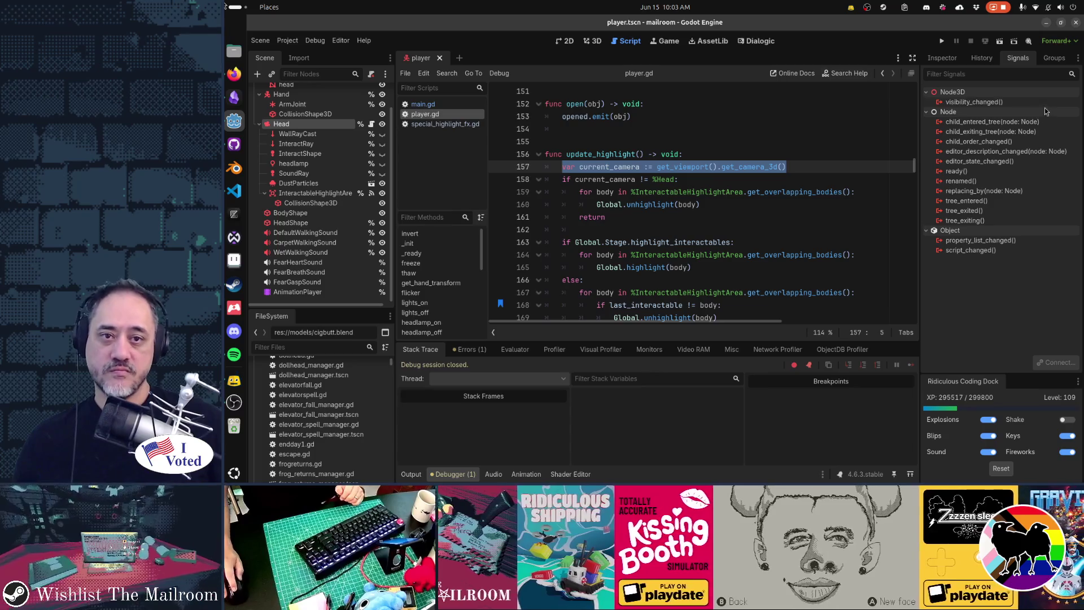
Step: Back in the Inspector, check the Head node's Camera3D Current property, which is off
click(951, 59)
scroll(1013, 187, down, 5)
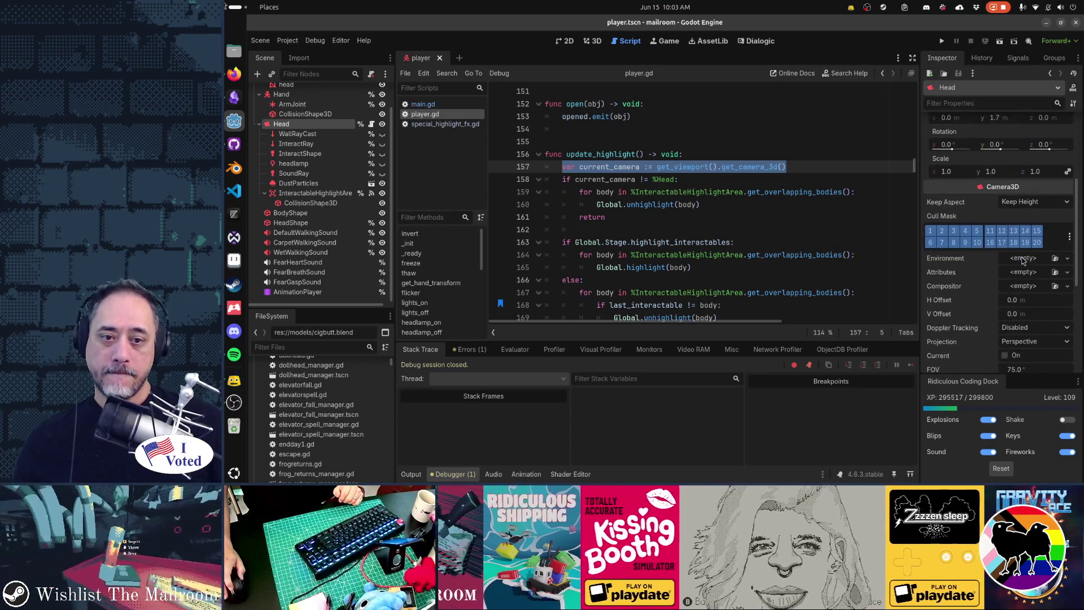
scroll(959, 297, down, 3)
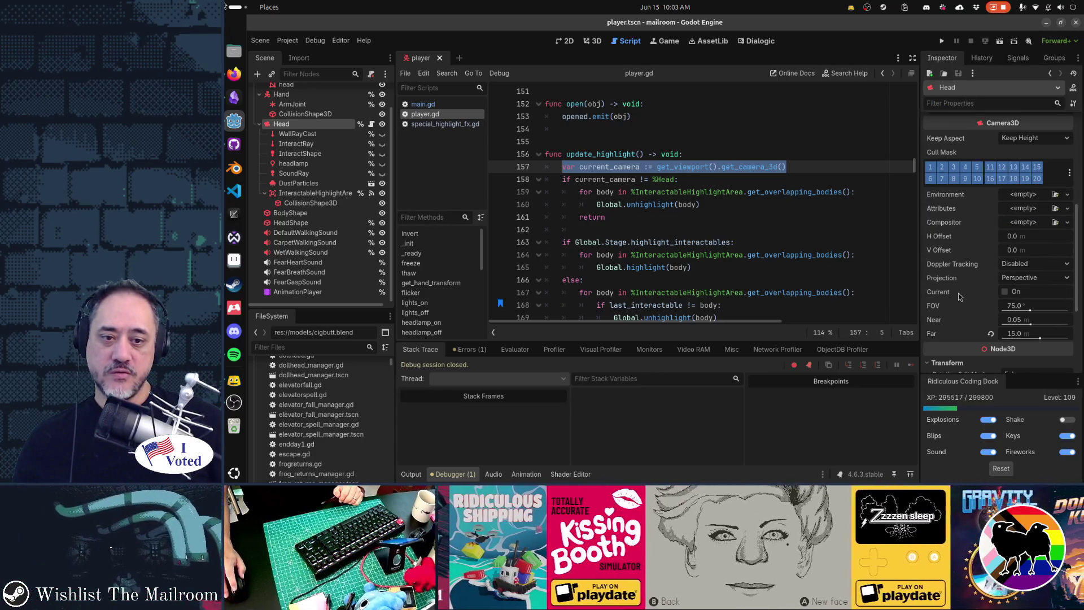
mouse_move(937, 297)
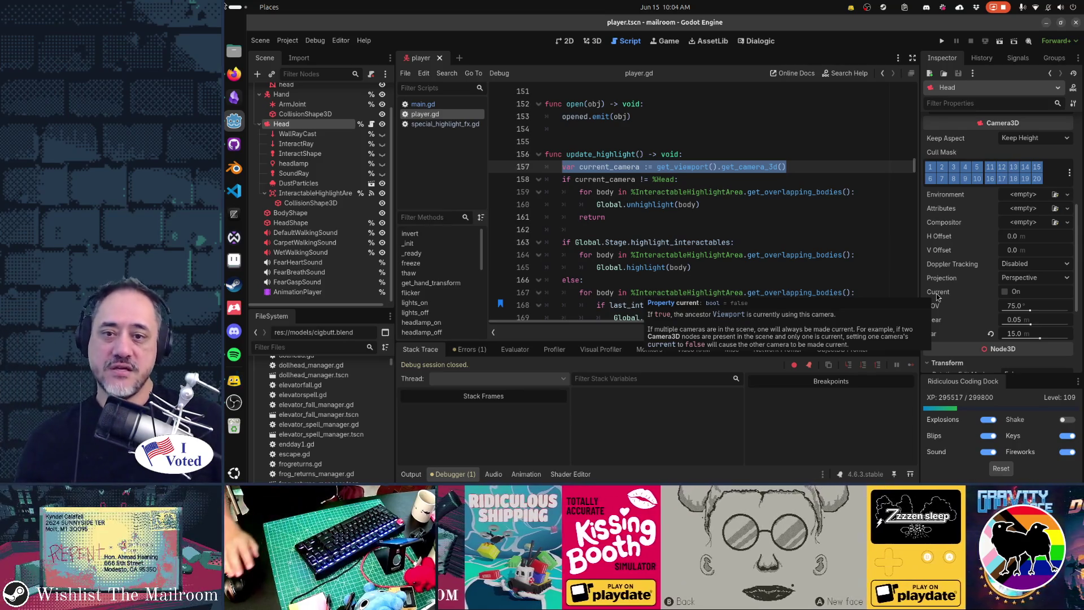
Step: Select the camera-check block on lines 157 to 162 of player.gd
key(Left)
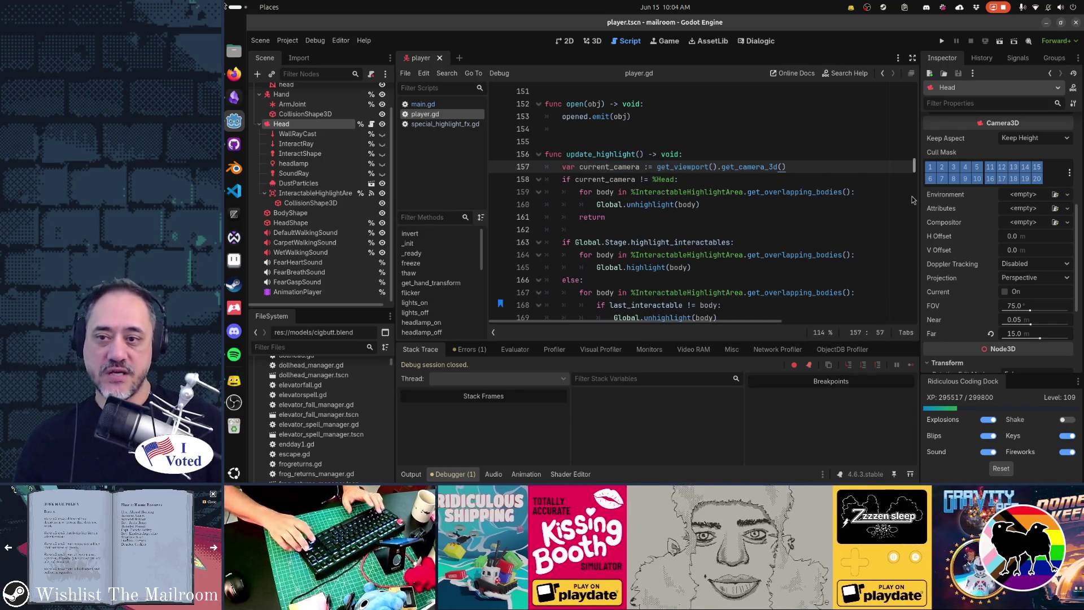
key(Home)
key(shift+Down)
key(shift+Down)
key(shift+Down)
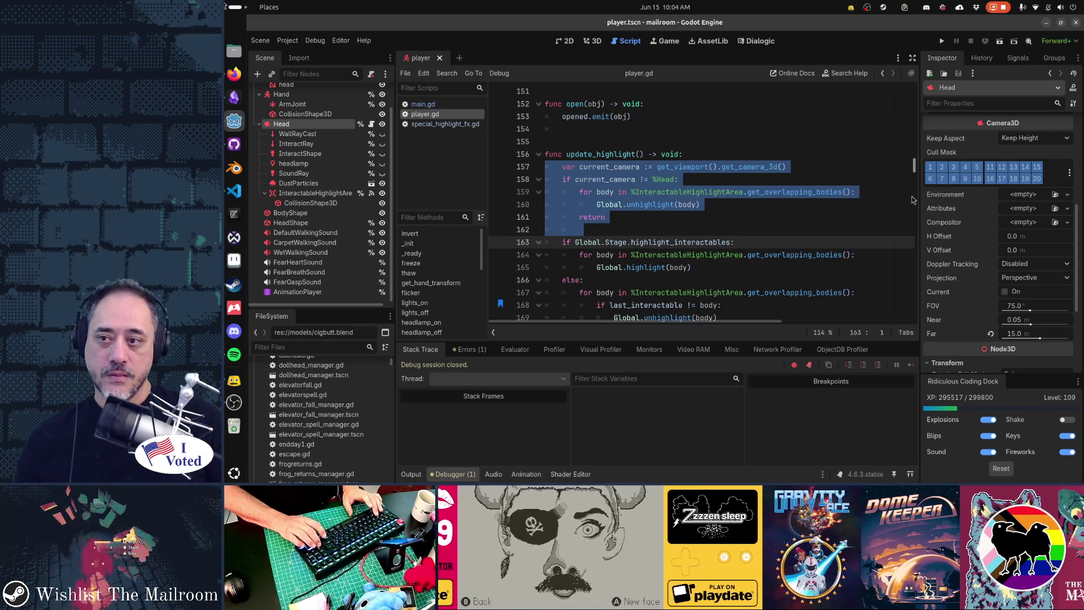
Step: Delete the current_camera check from update_highlight and save player.gd
key(Delete)
key(ctrl+s)
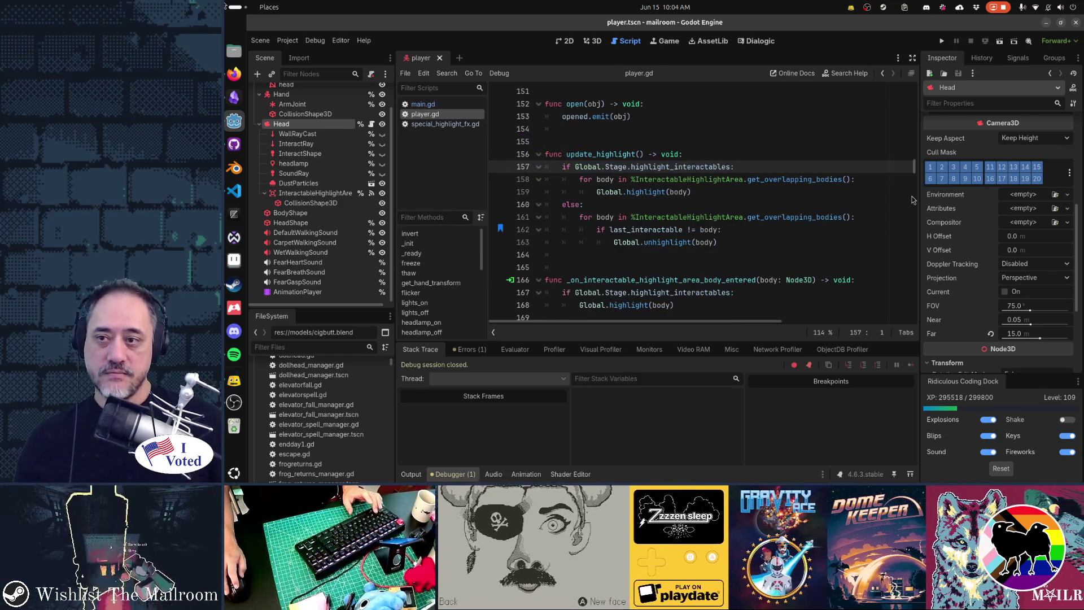
key(ctrl+z)
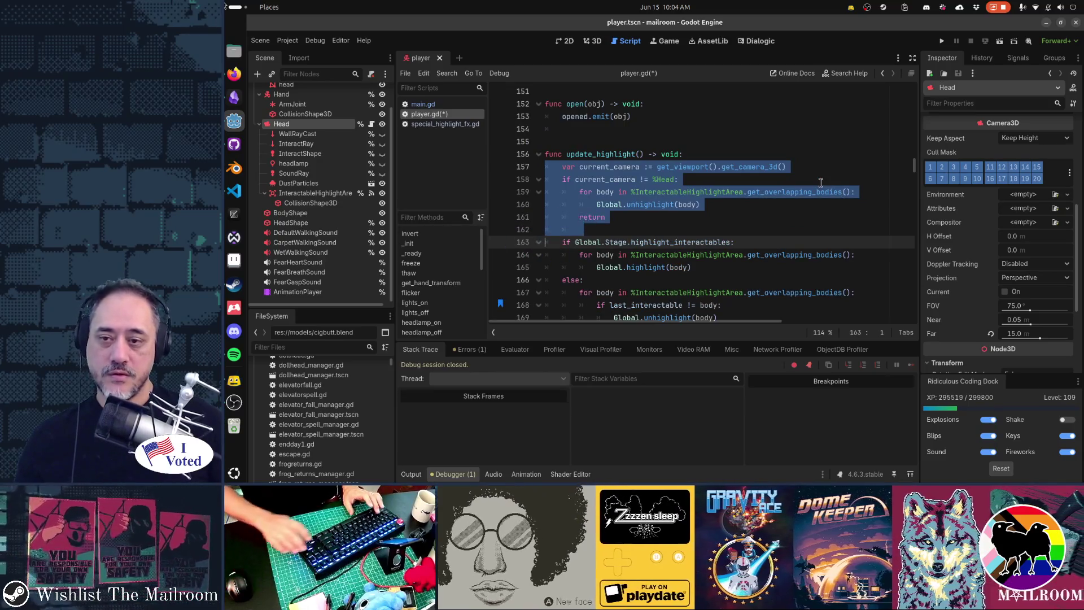
key(Delete)
key(ctrl+s)
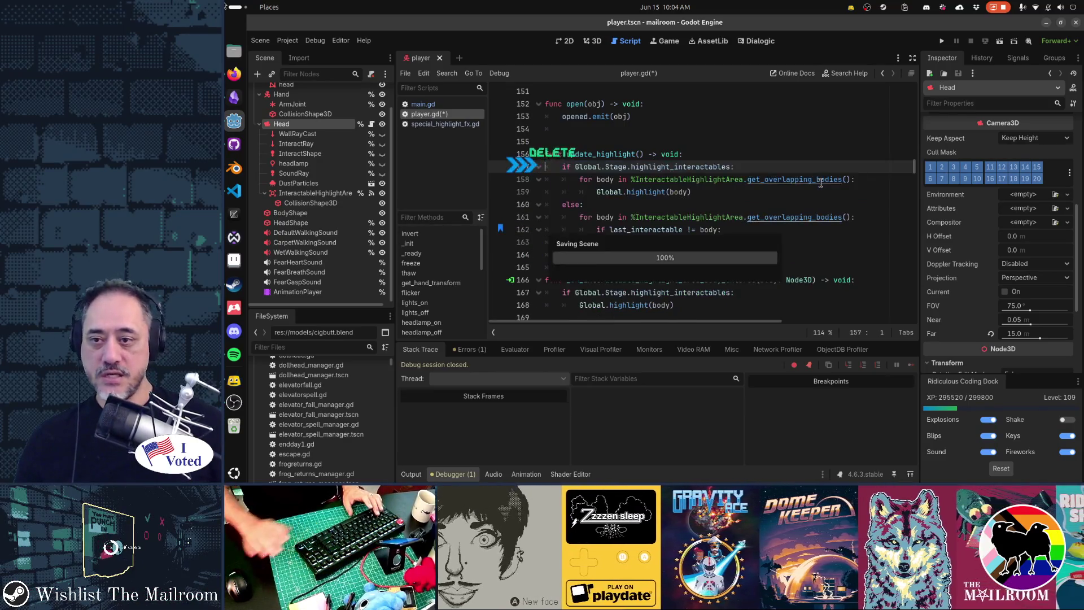
Step: Delete the current_camera check from on() in special_highlight_fx.gd and save it
click(444, 123)
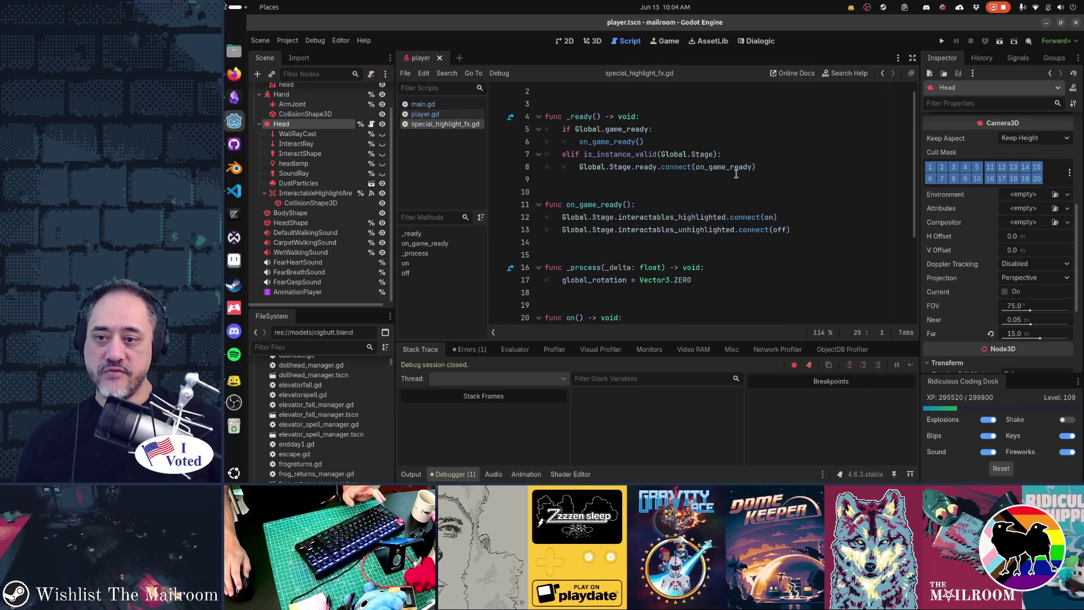
scroll(735, 175, down, 4)
click(738, 192)
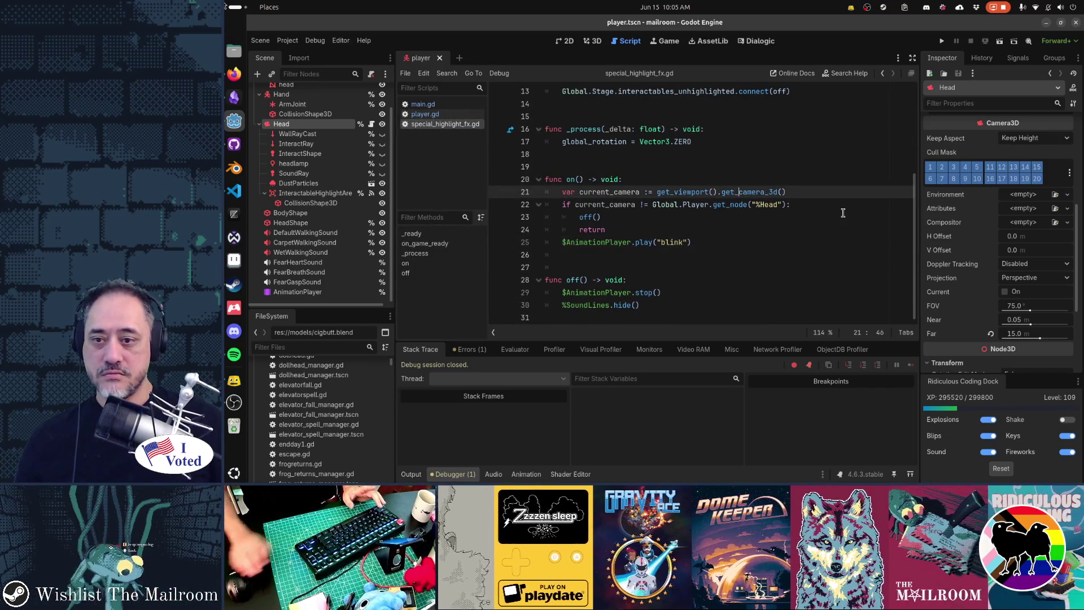
key(Home)
key(shift+Down)
key(shift+Down)
key(shift+Down)
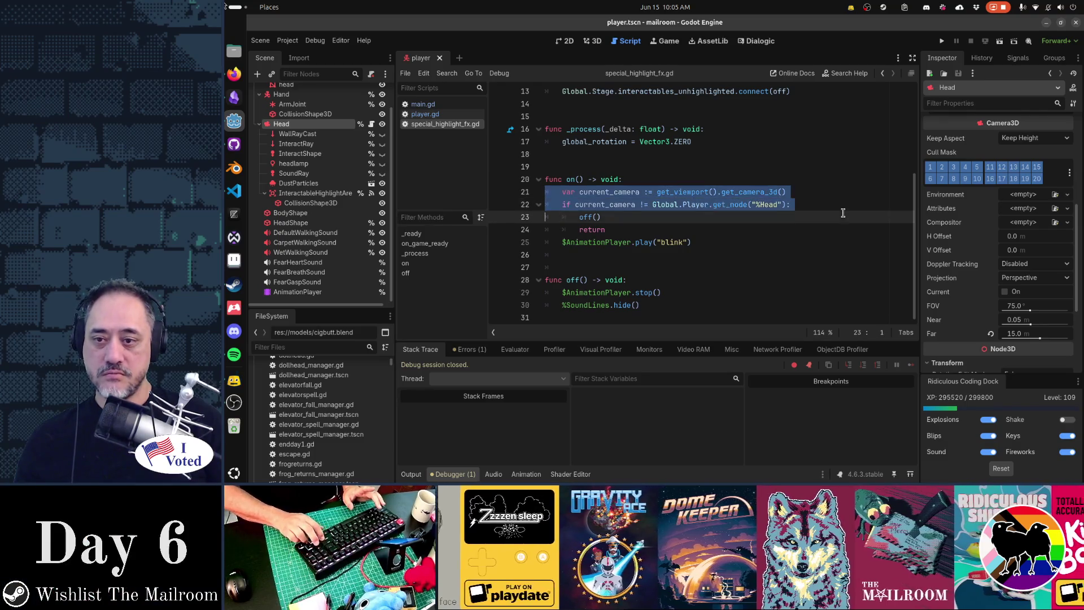
key(Delete)
key(ctrl+s)
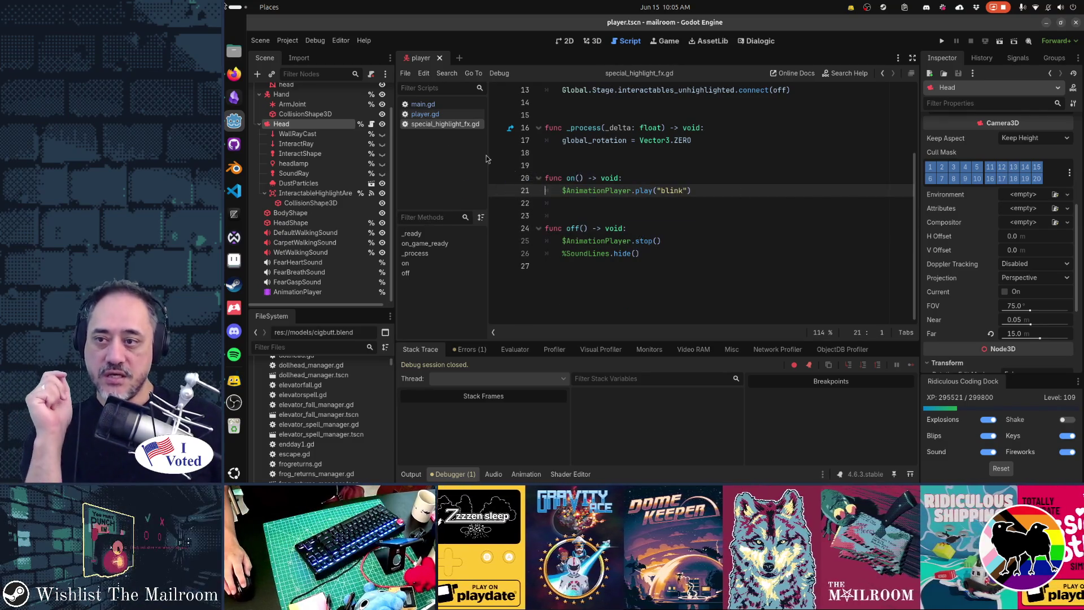
Step: Open main.gd and scroll to its input handling code
click(422, 111)
click(421, 105)
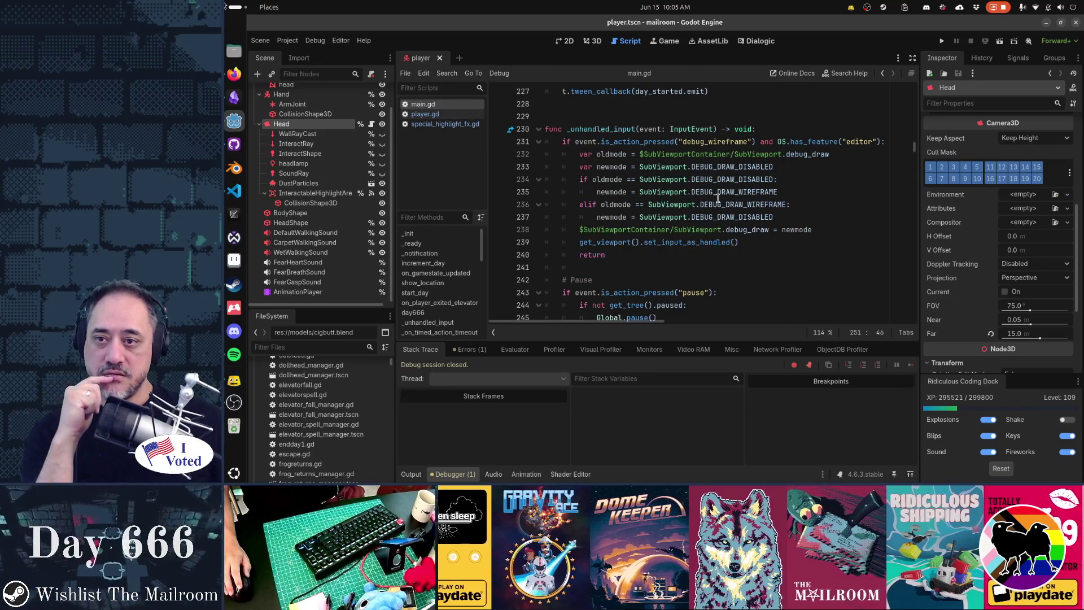
scroll(700, 209, down, 5)
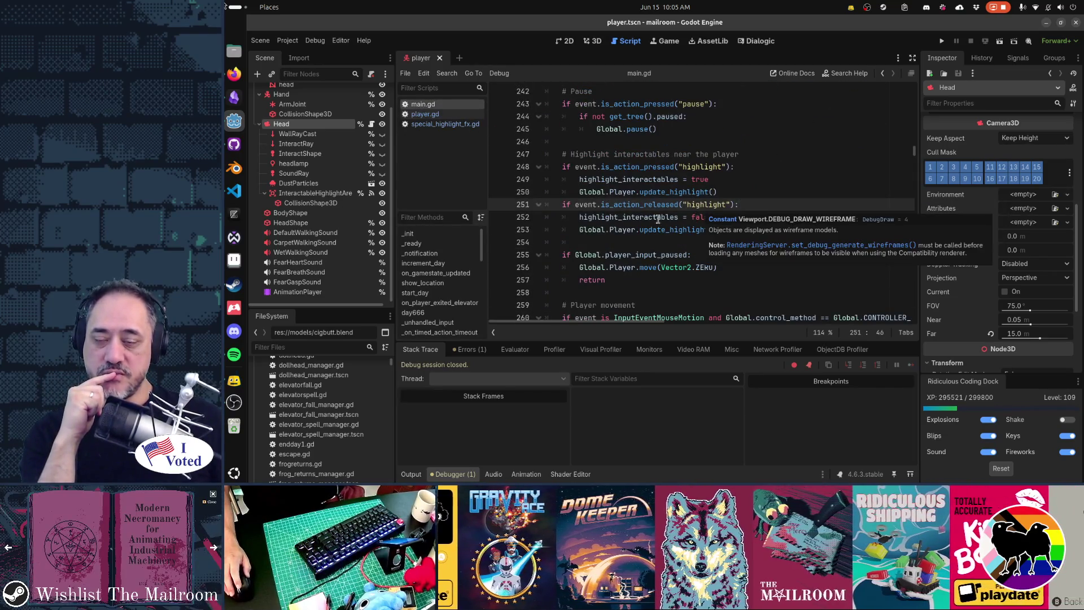
click(645, 254)
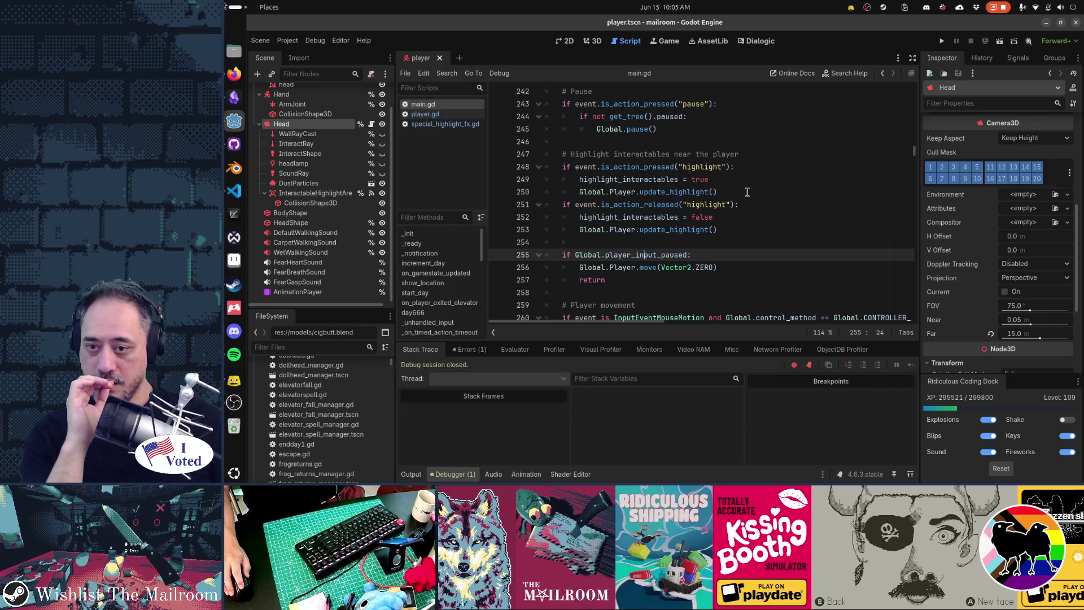
scroll(747, 205, up, 6)
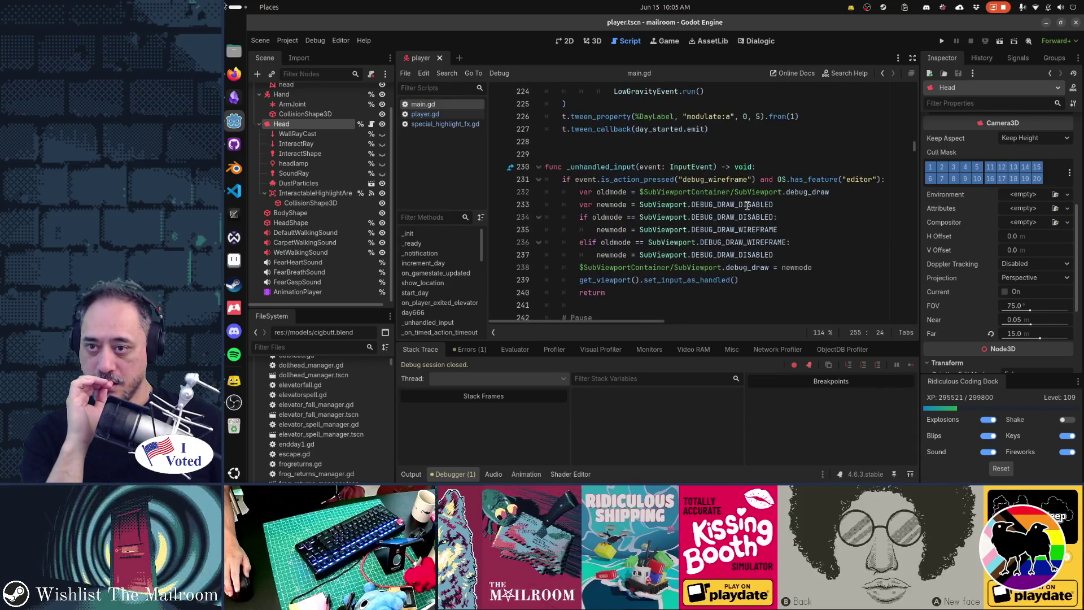
scroll(746, 206, down, 7)
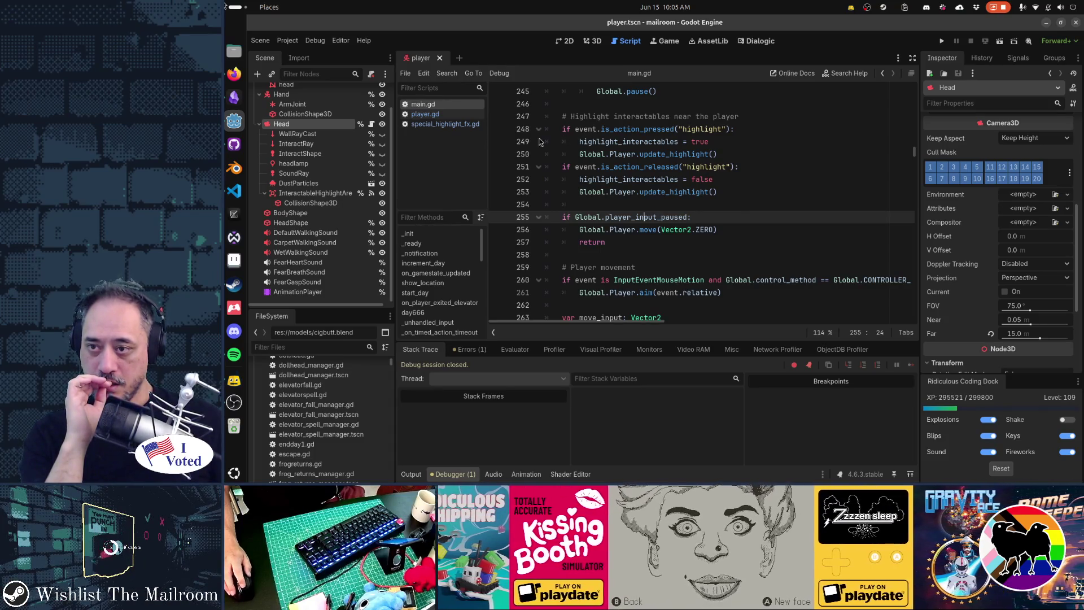
click(475, 125)
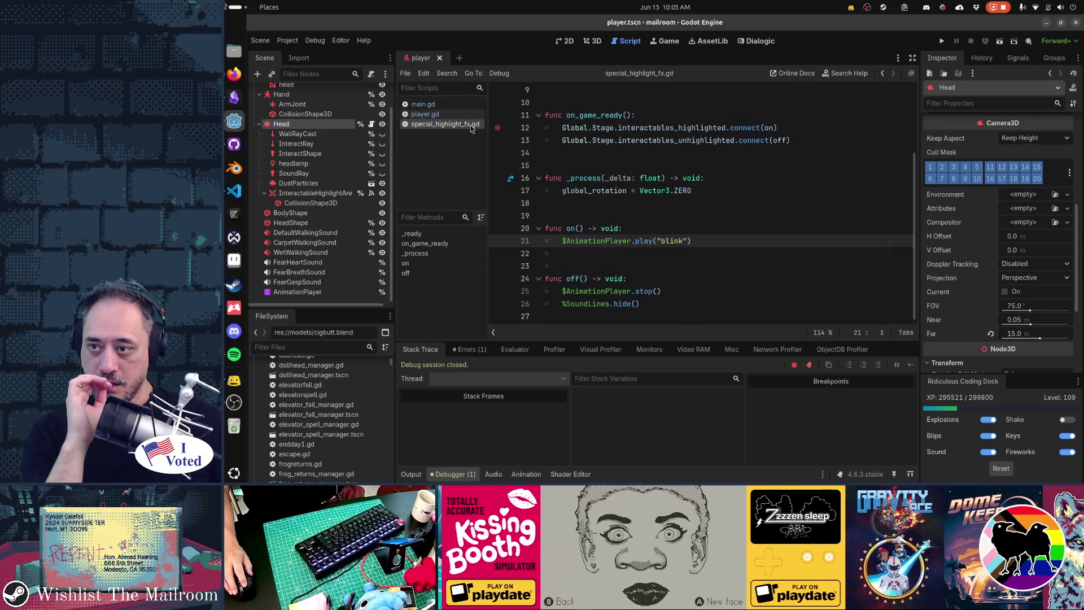
click(458, 116)
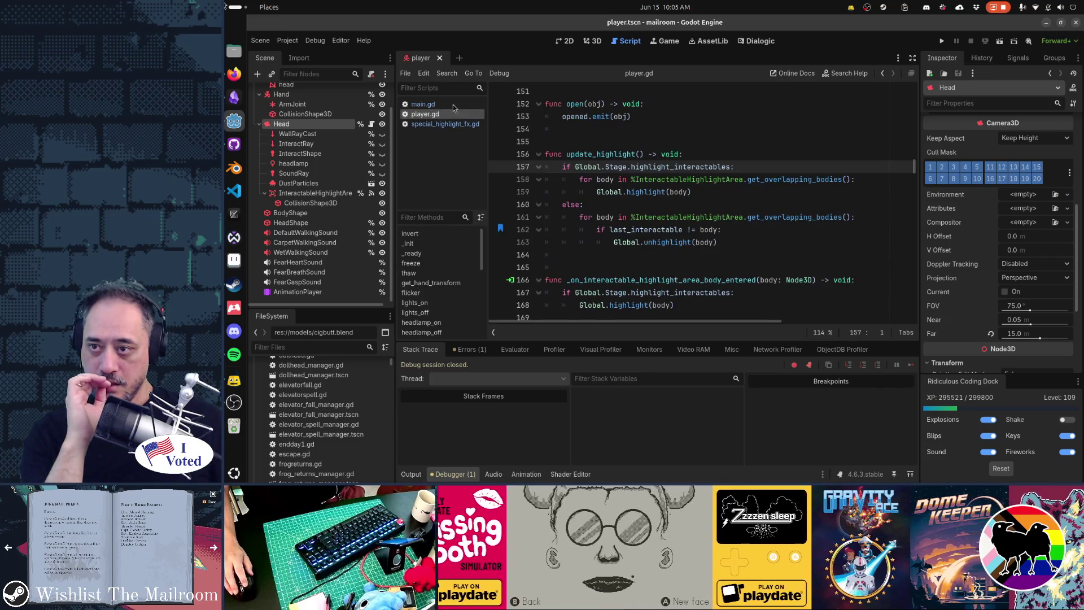
click(446, 104)
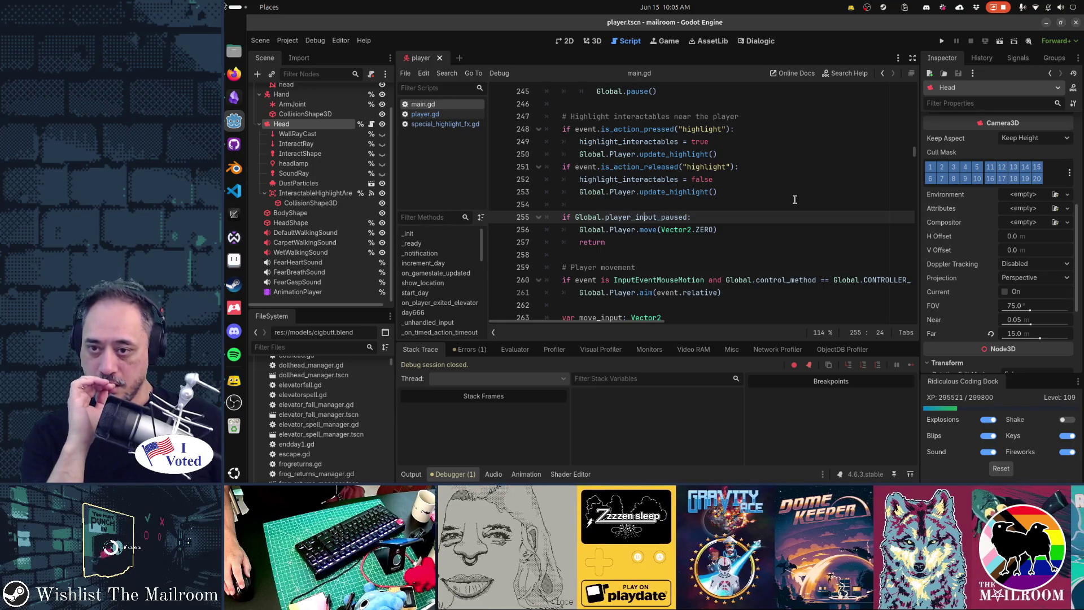
click(770, 180)
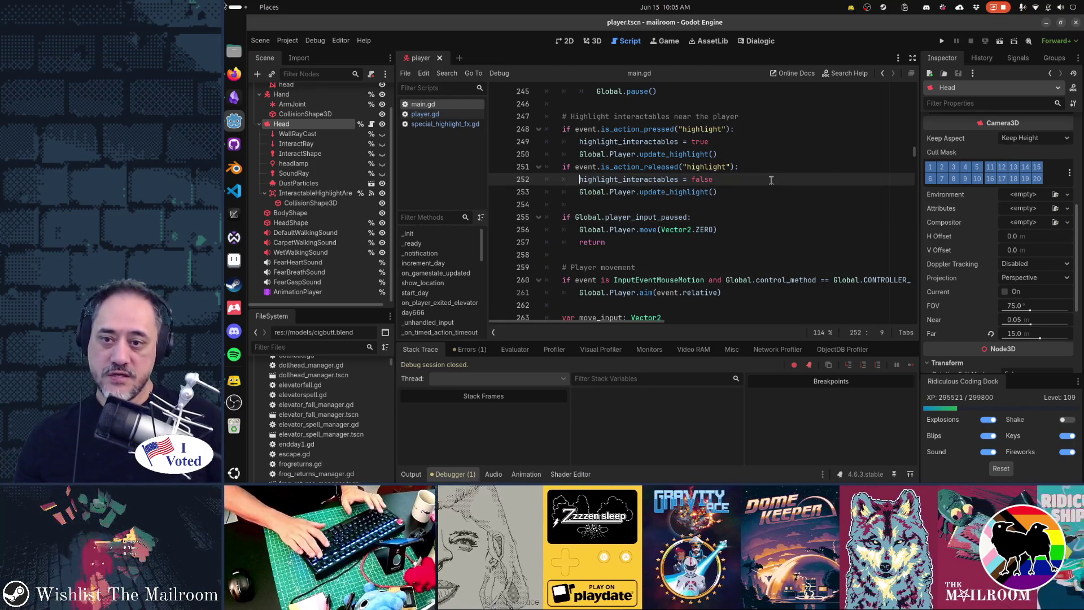
Step: Paste the highlight_interactables = false and update_highlight() lines into the paused block, save, and run
key(shift+Down)
key(shift+Down)
key(ctrl+c)
key(Down)
key(Down)
key(Down)
key(ctrl+v)
key(ctrl+s)
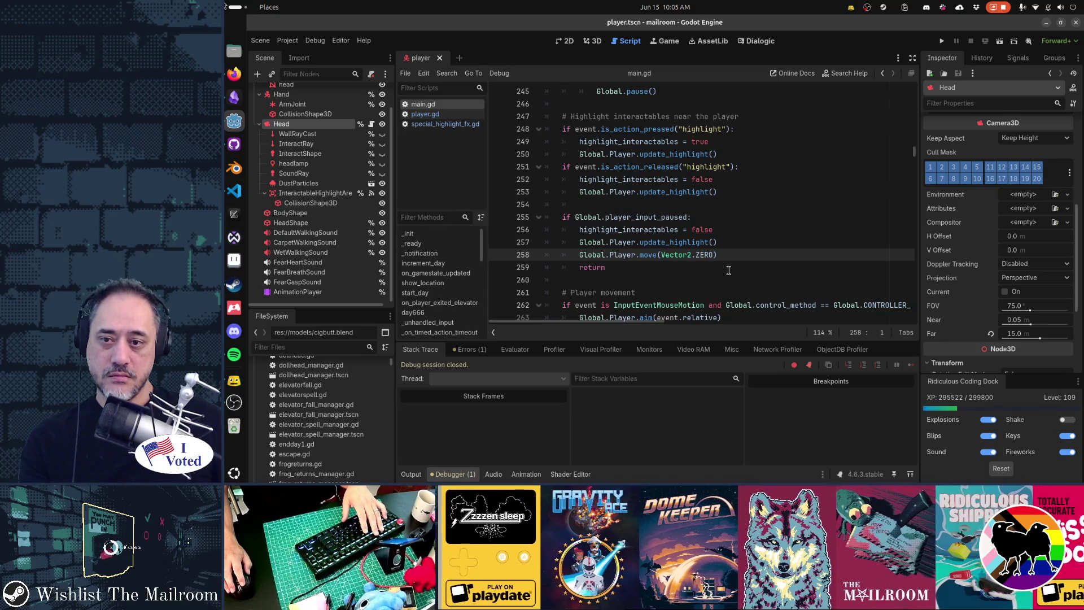
key(F5)
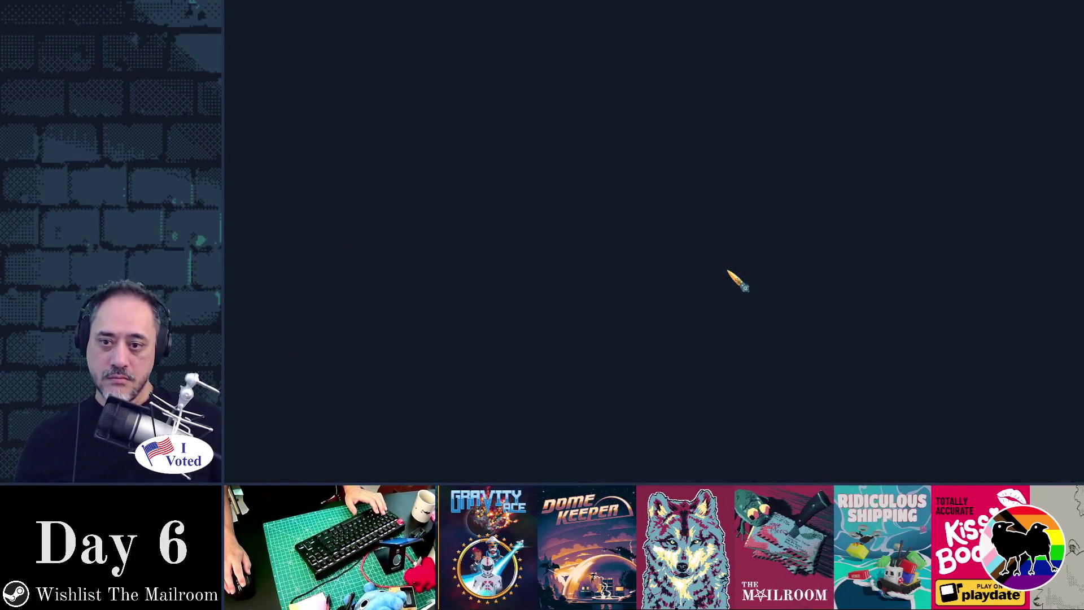
Step: Start the game, walk forward, and run 'event endday1' in the developer console
key(Return)
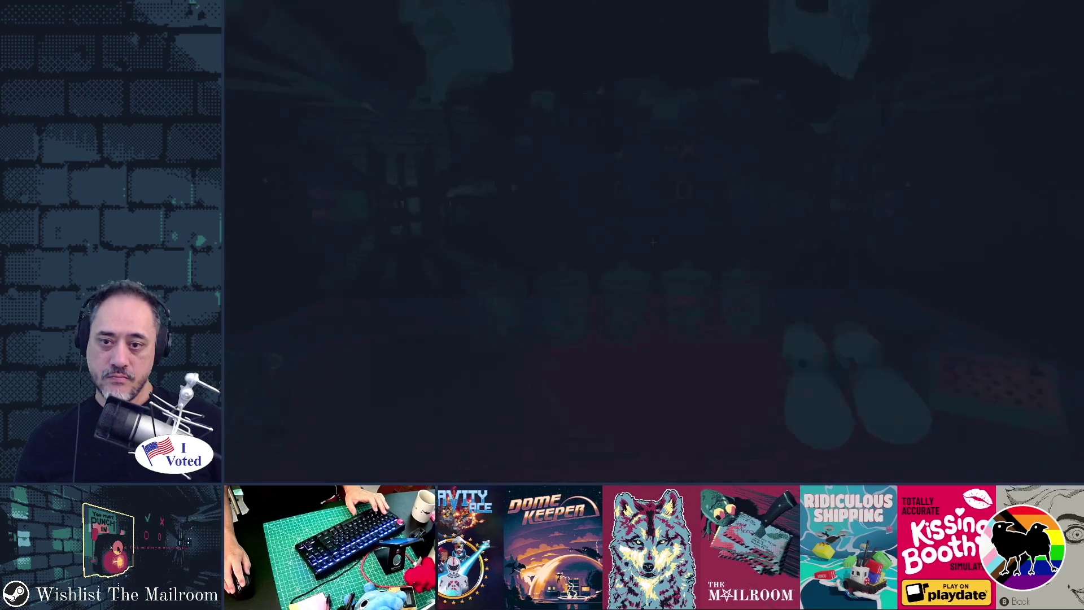
key(w)
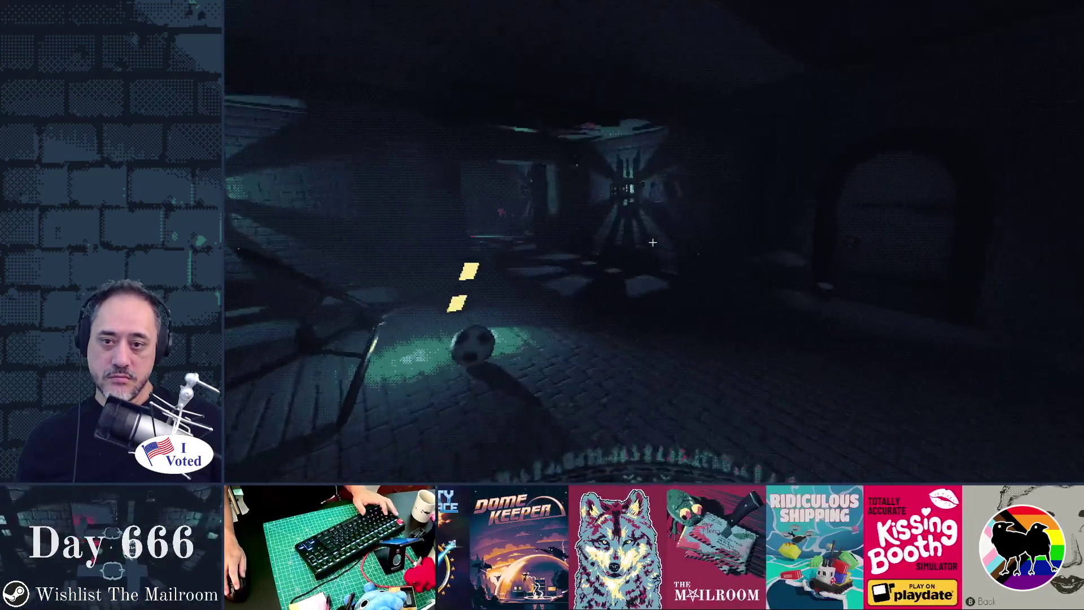
key(grave)
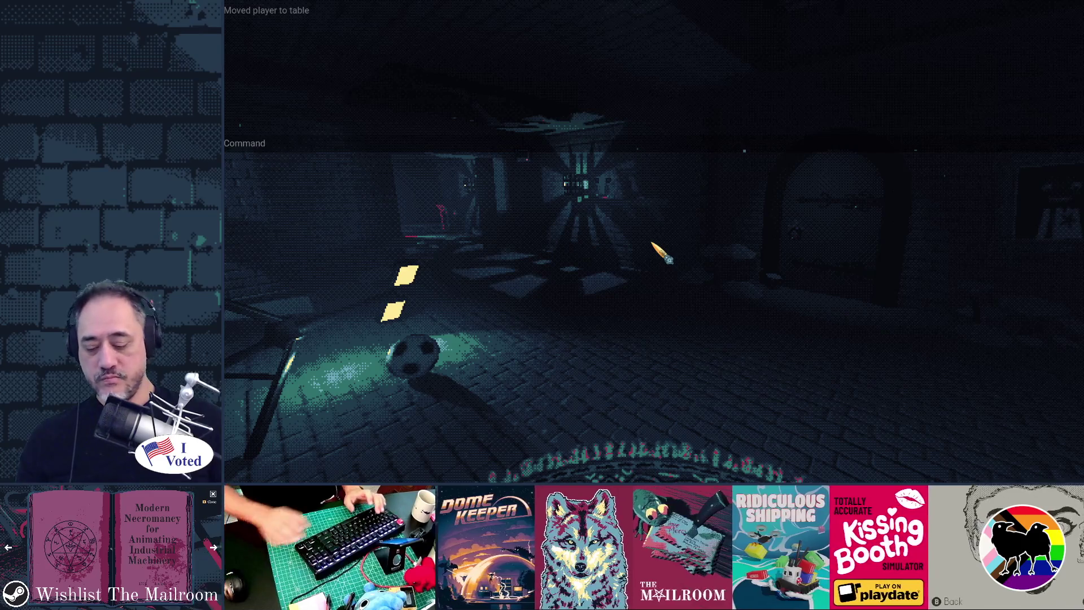
text(event endday1)
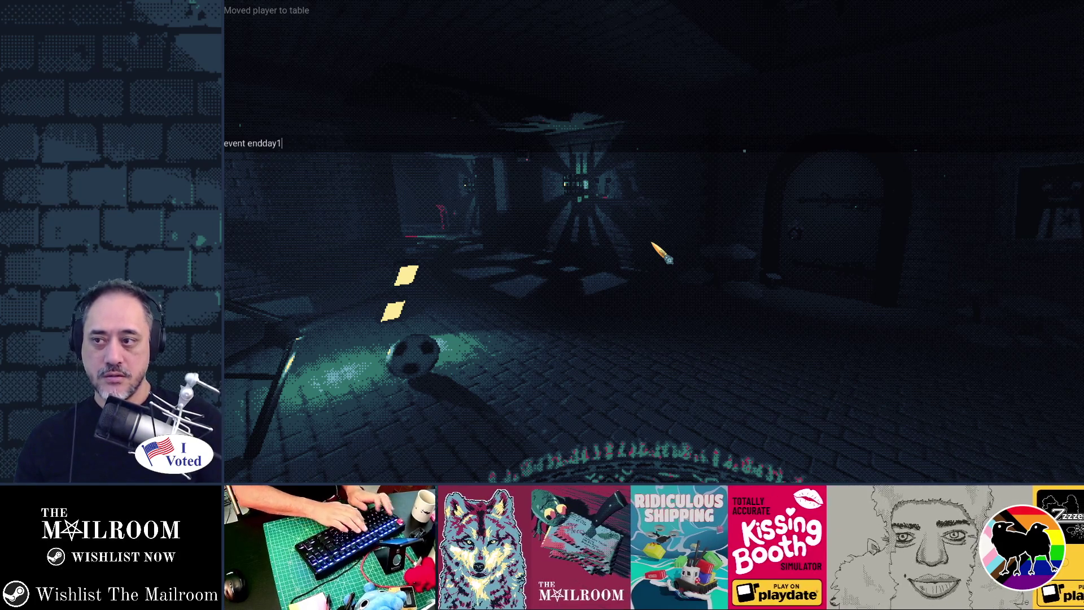
key(Return)
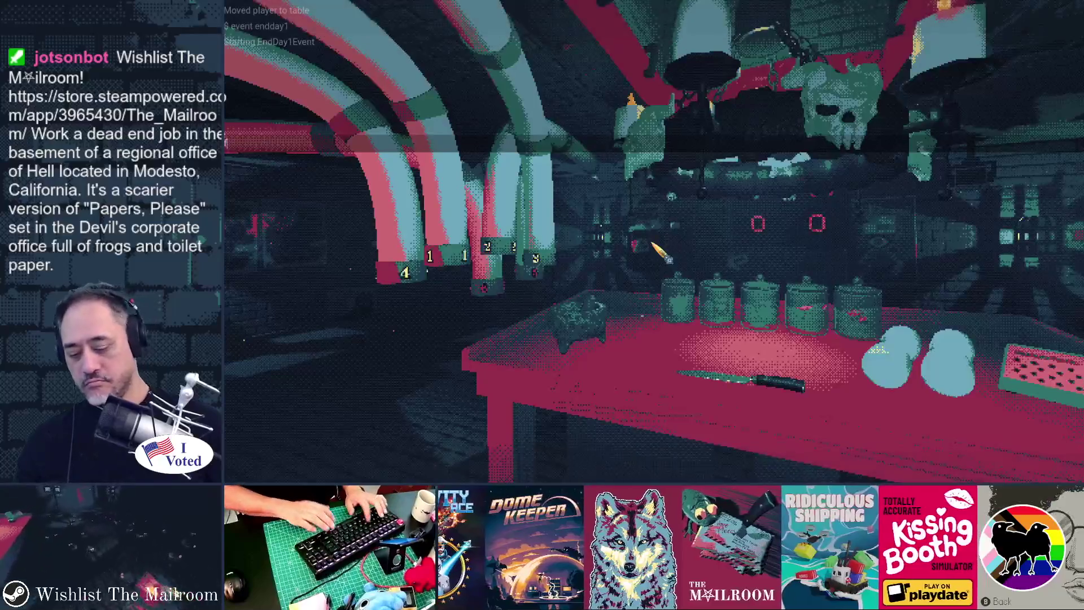
Step: Show the FPS counter, enter another console command, then pause the game
key(Return)
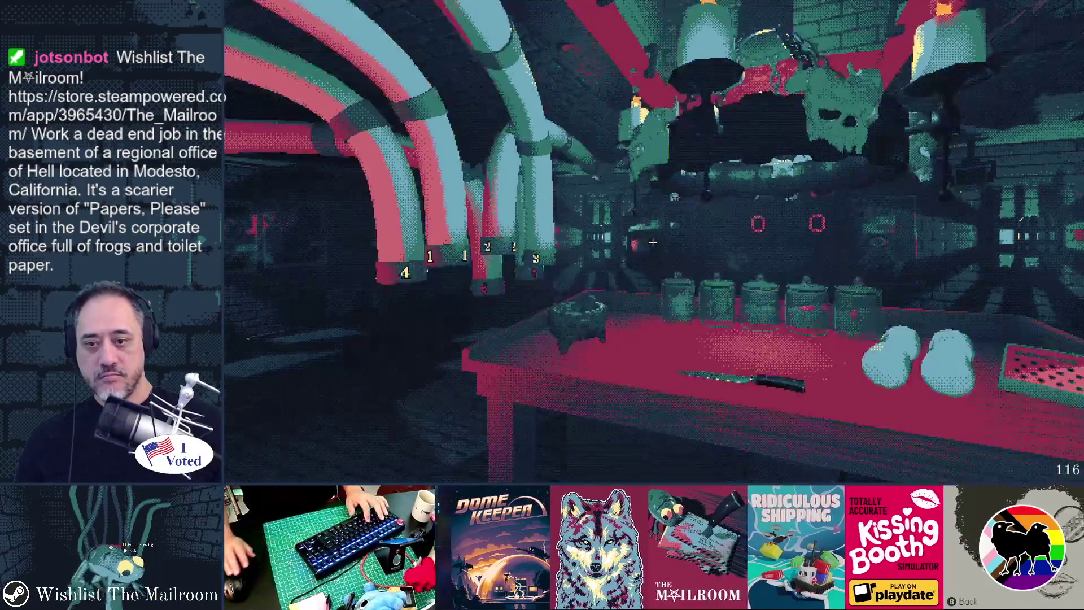
key(grave)
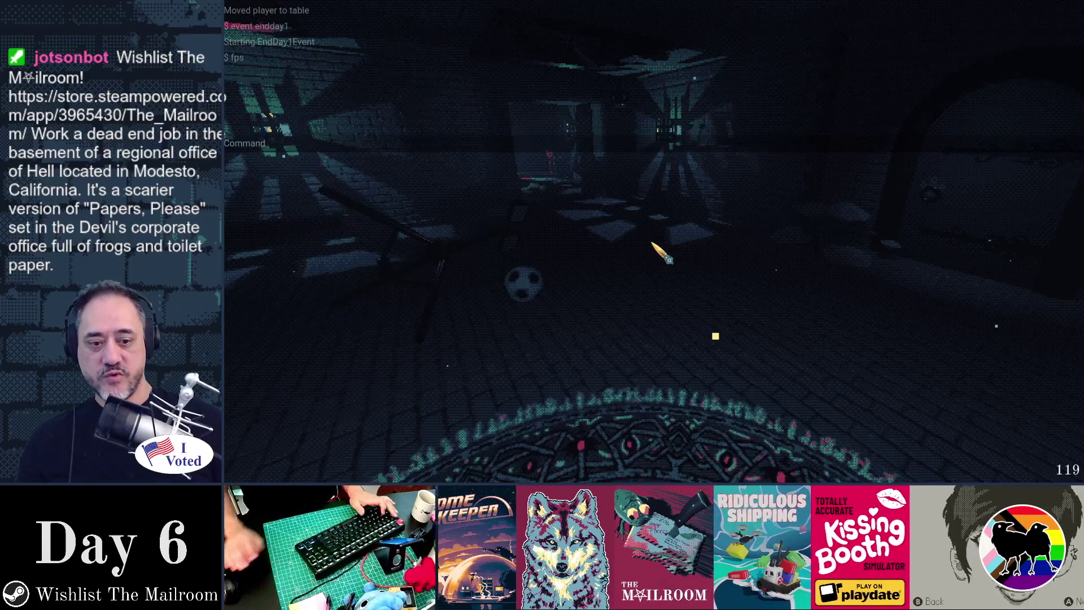
text(event endd)
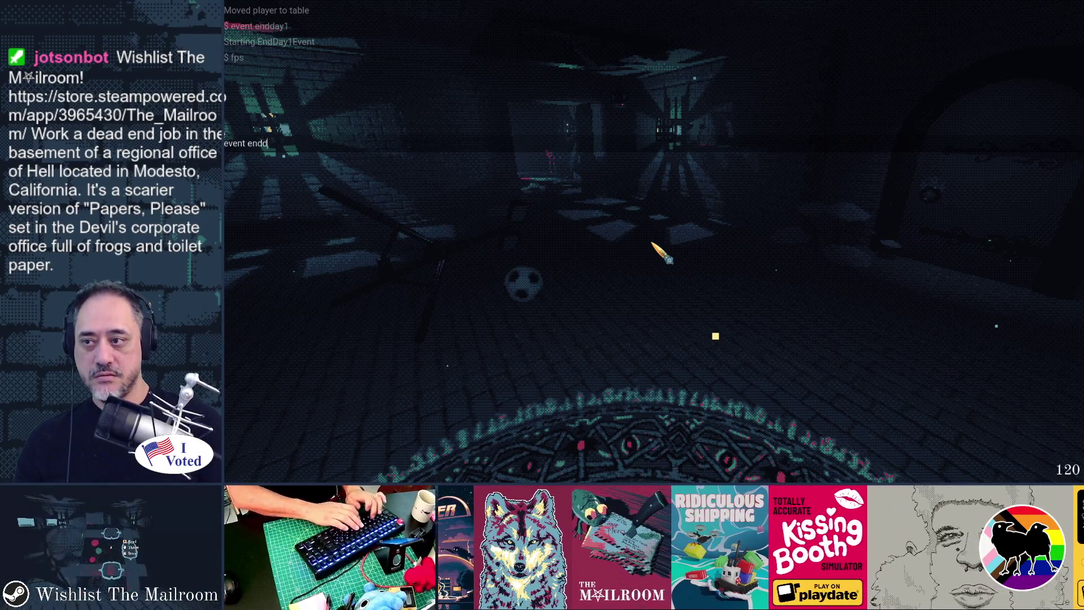
key(Return)
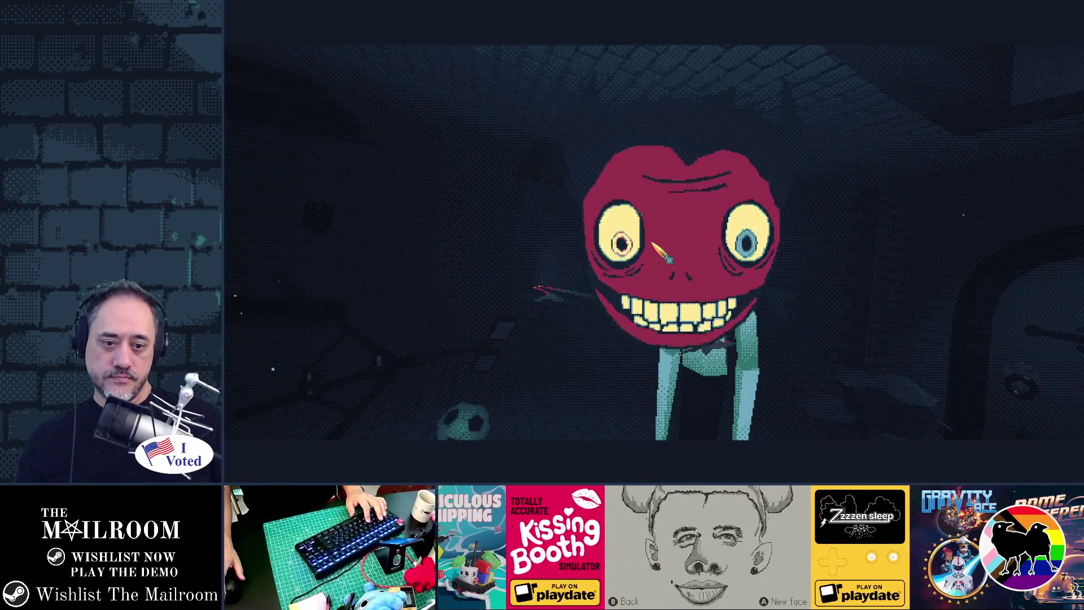
key(Escape)
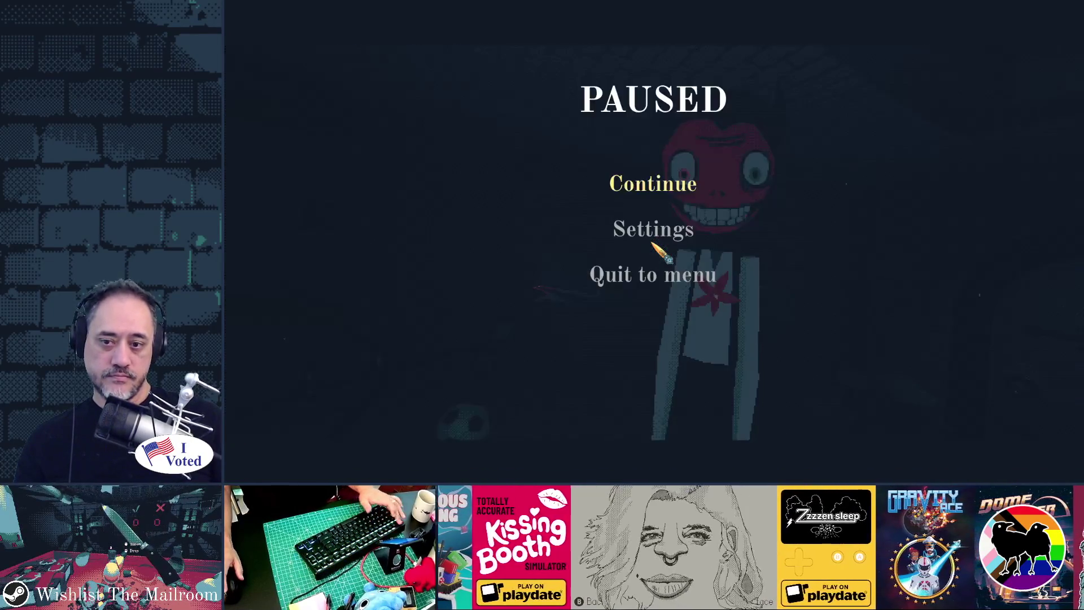
key(alt+Tab)
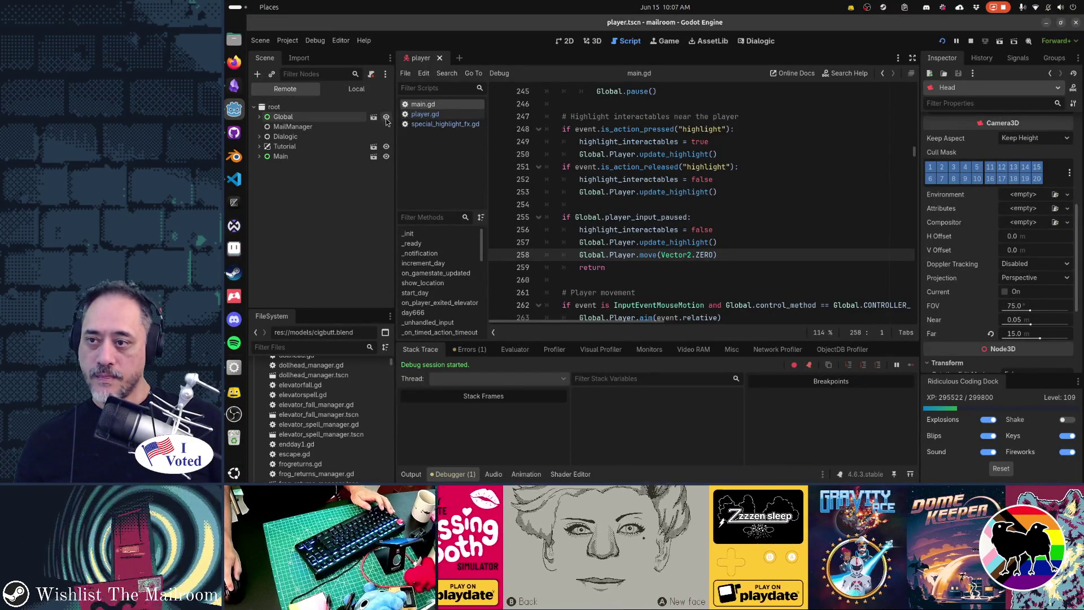
key(alt+Tab)
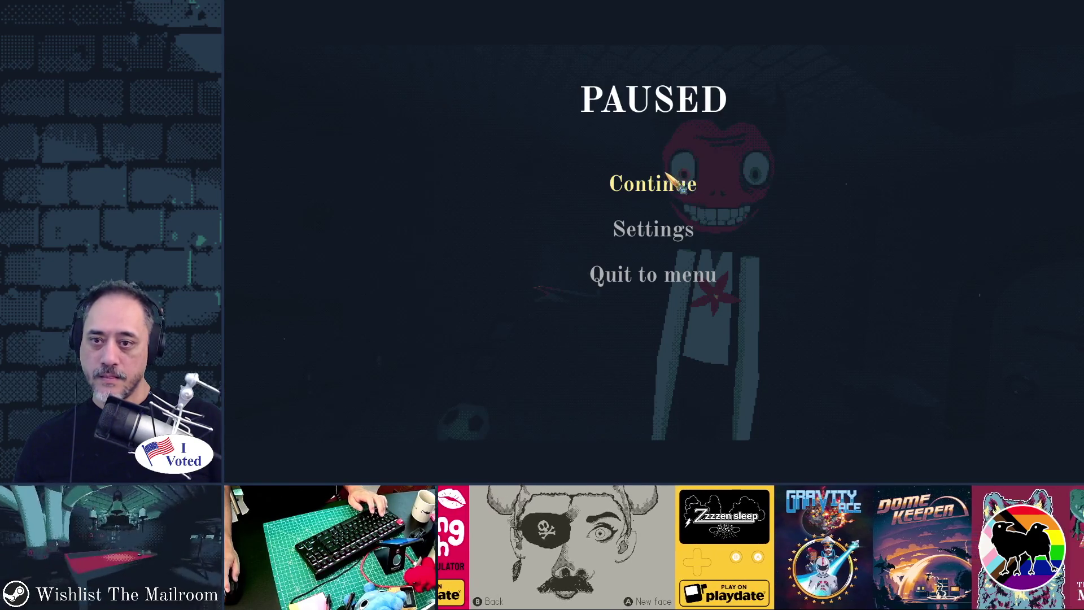
key(alt+Tab)
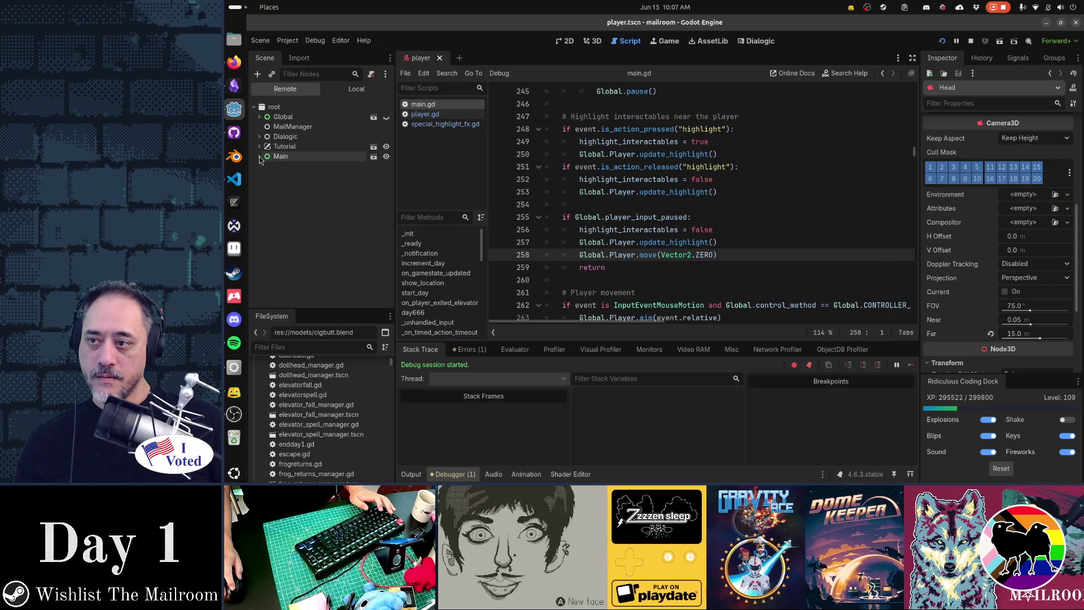
click(260, 120)
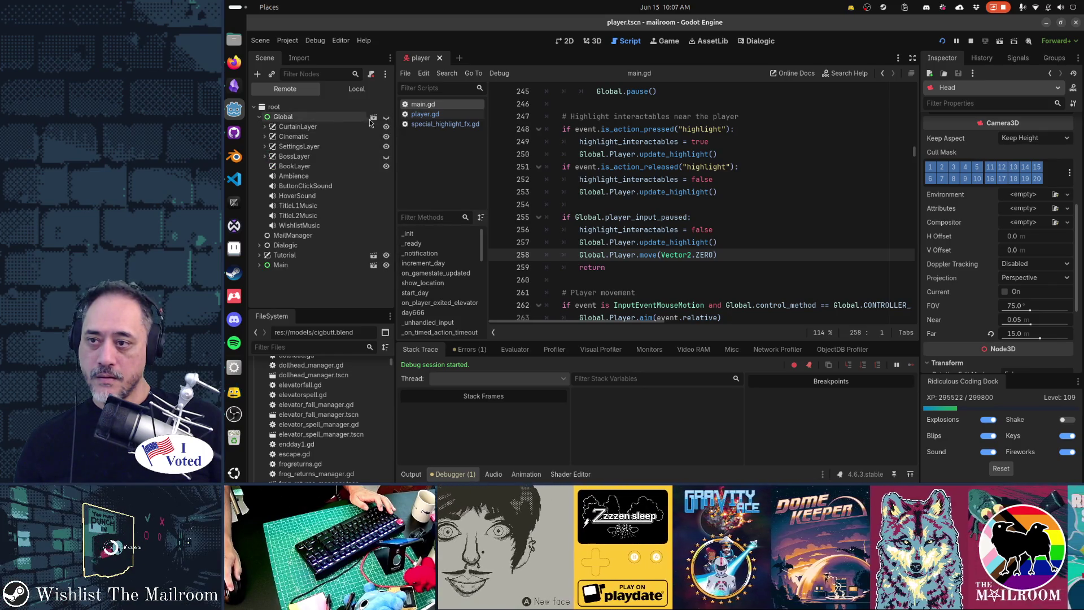
click(386, 118)
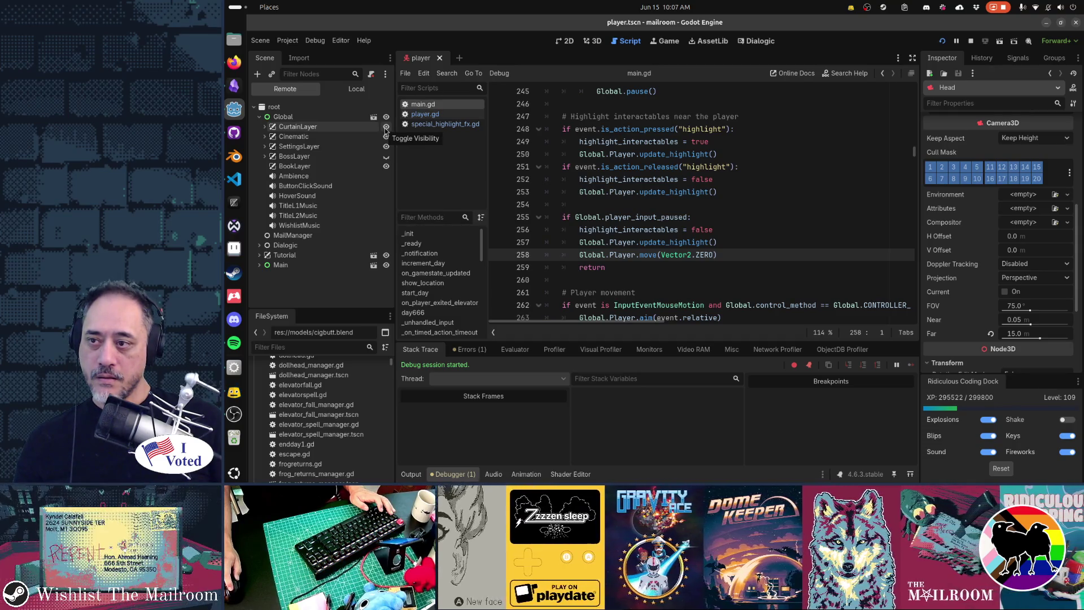
click(265, 126)
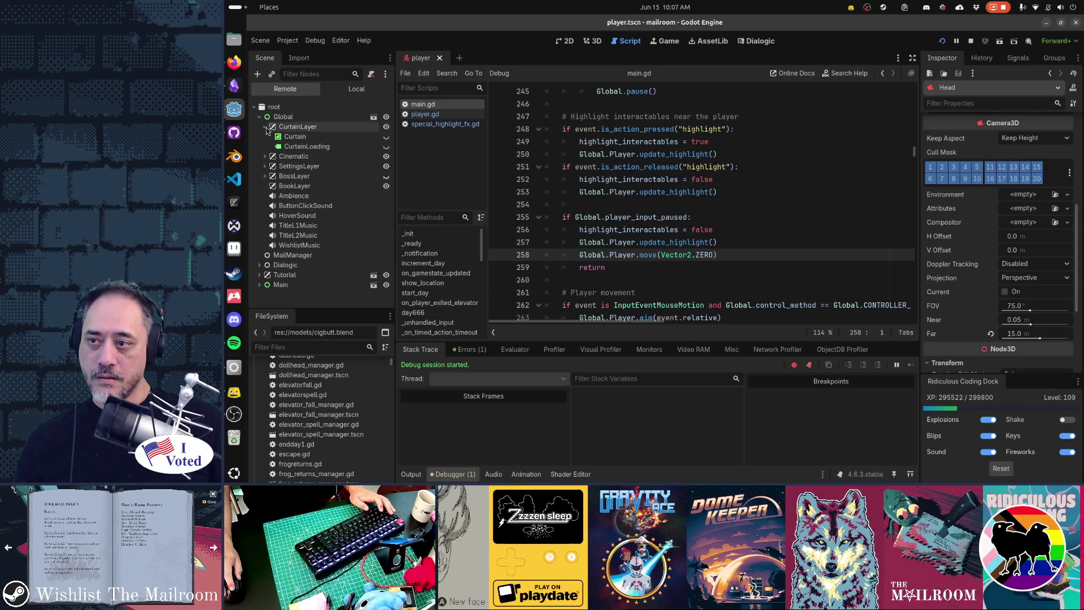
click(265, 157)
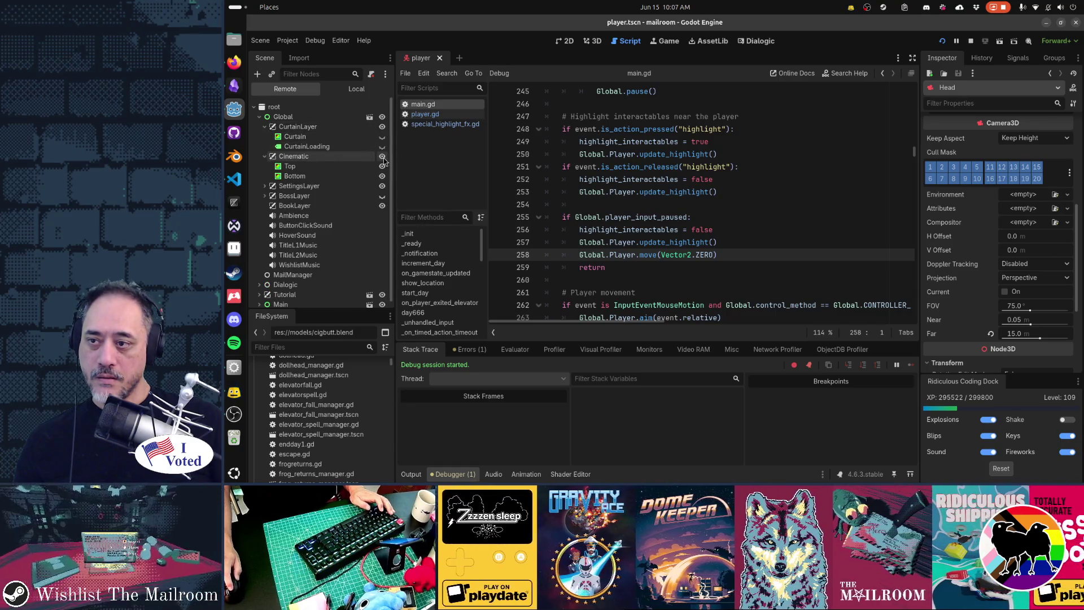
key(alt+Tab)
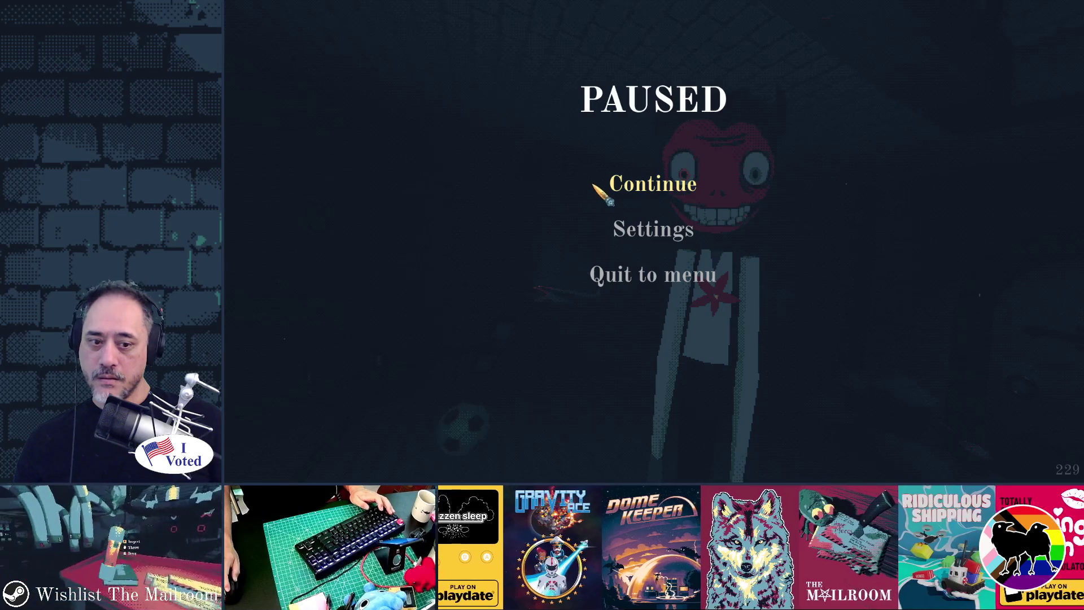
Step: Continue from the pause menu, playtest the highlight outlines, and return to the editor
click(636, 185)
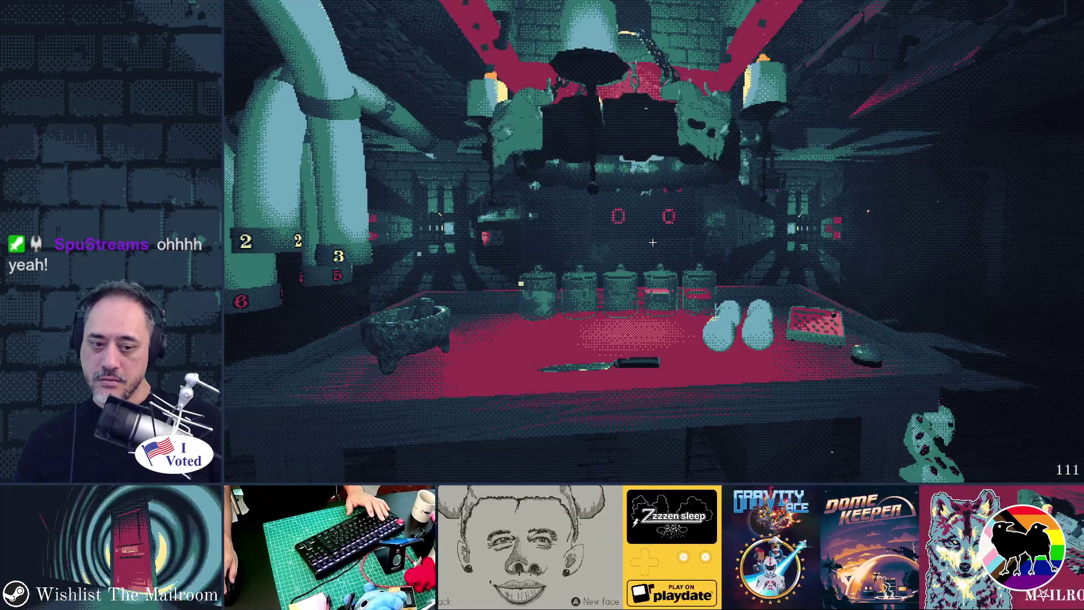
key(alt+Tab)
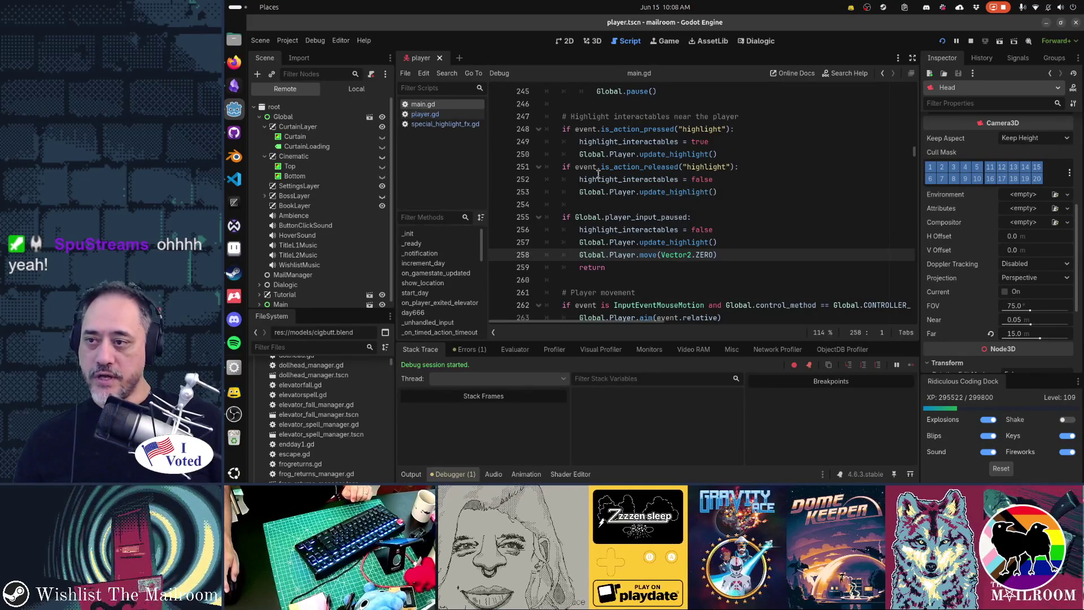
Step: Toggle Curtain and CurtainLoading visibility, collapse Cinematic and CurtainLayer, and switch to the local scene tree
click(382, 136)
click(382, 146)
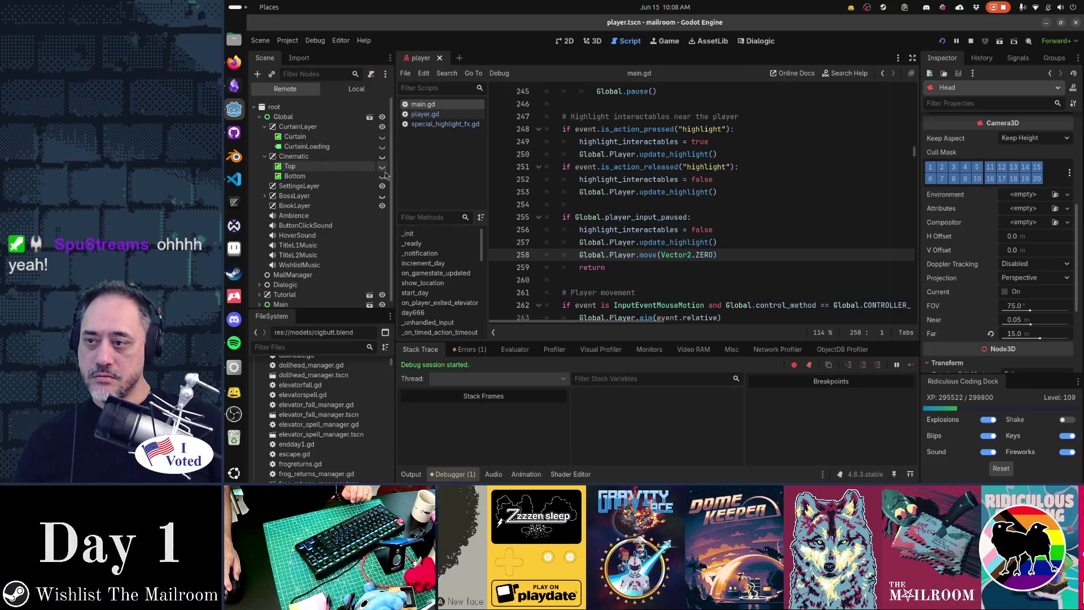
click(264, 157)
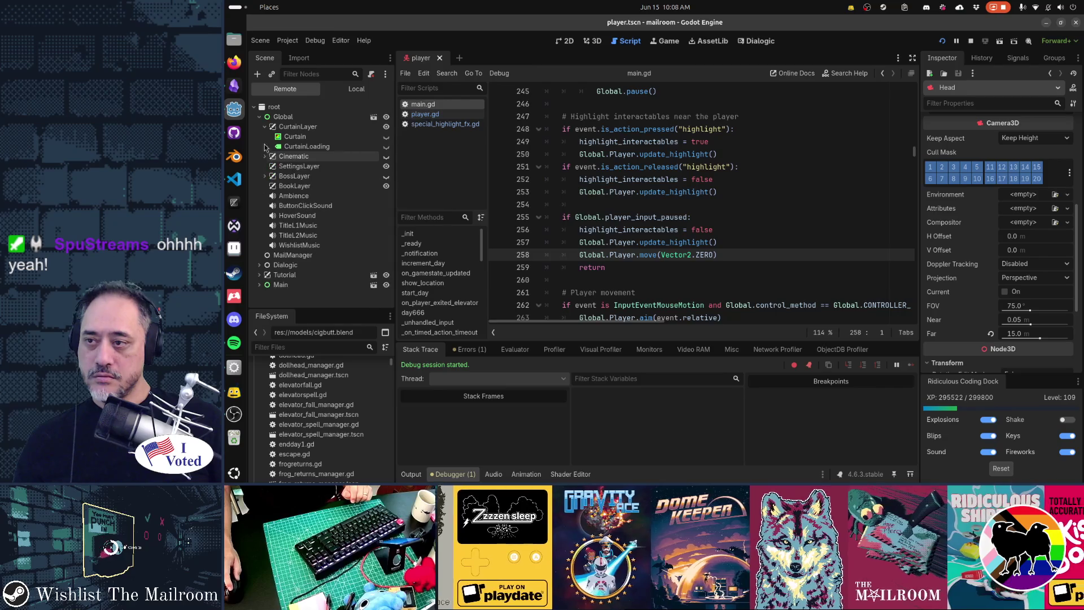
click(265, 127)
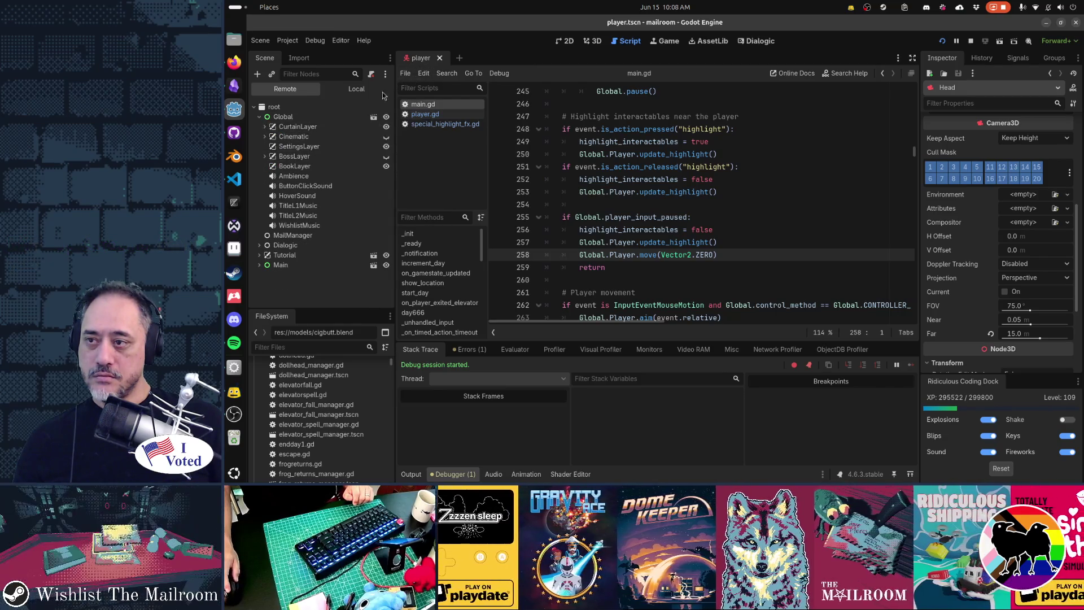
click(357, 90)
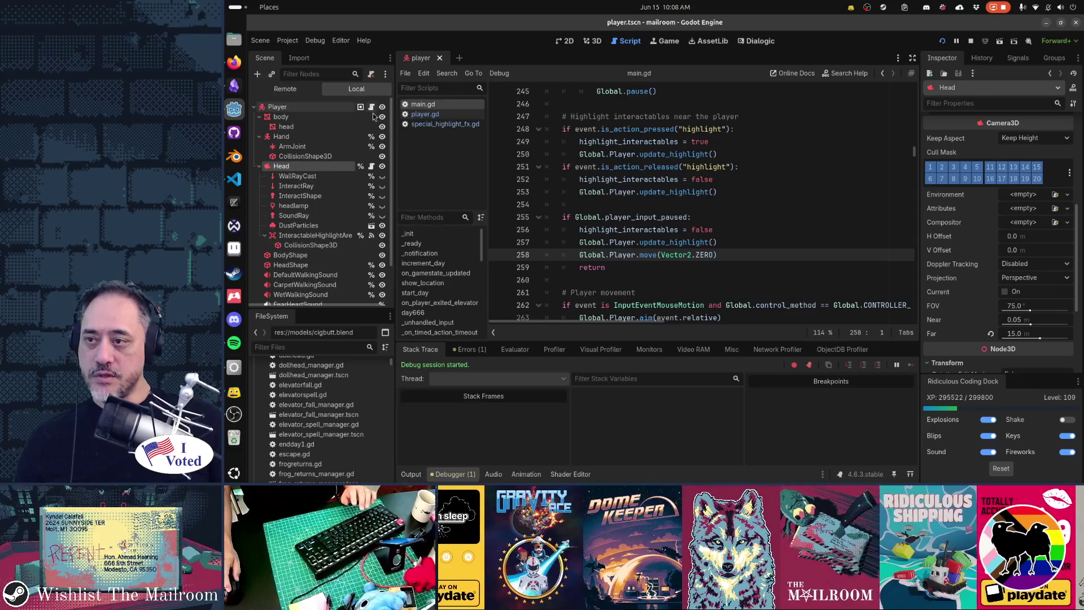
key(alt+Tab)
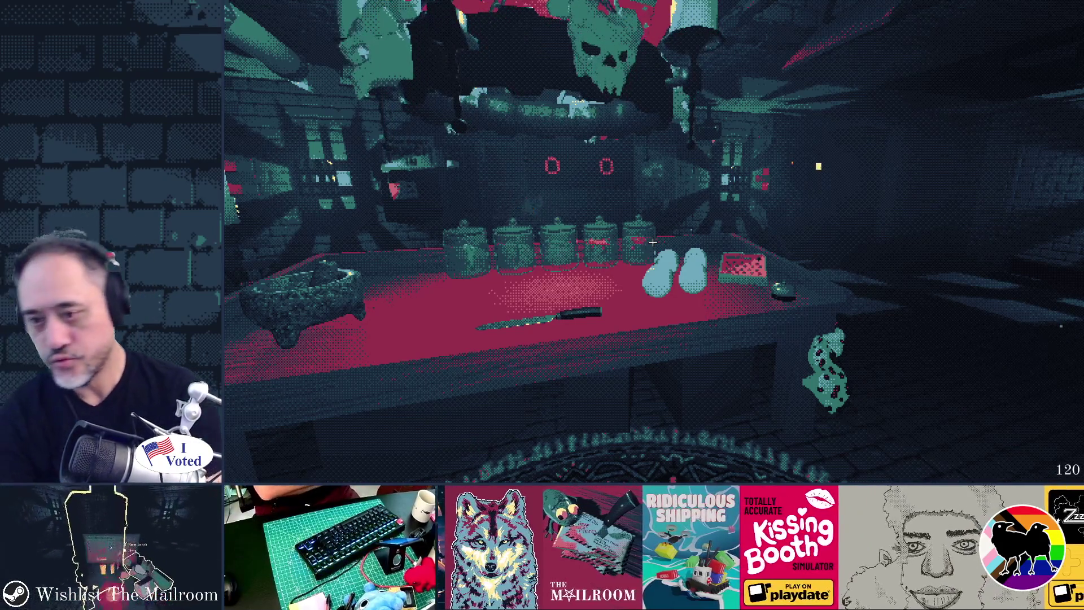
key(alt+Tab)
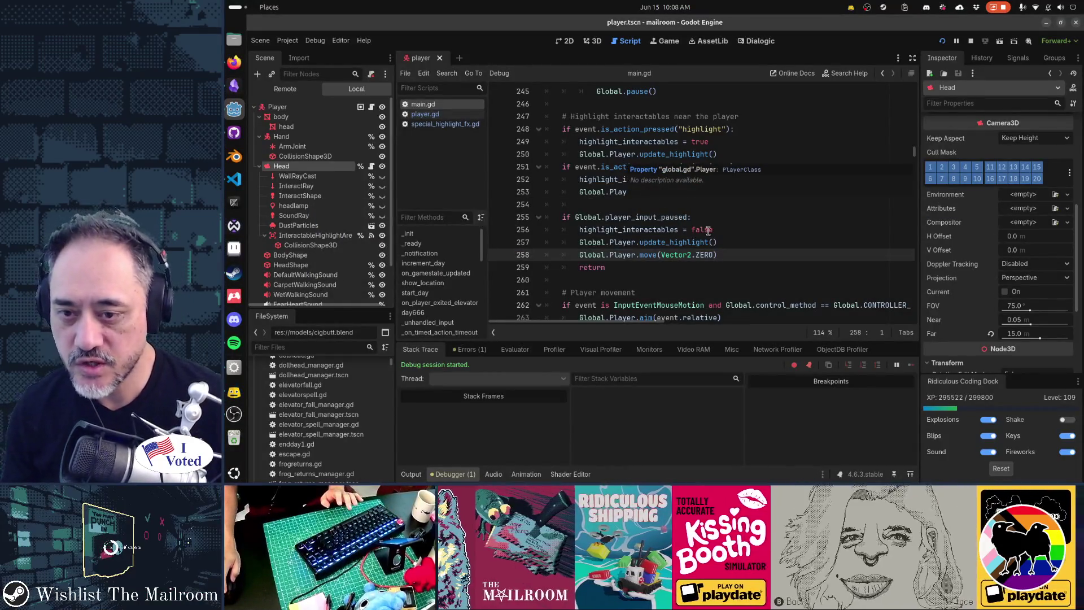
Step: Tidy line 254 and add a '# Stop player moving' comment above the paused check
click(724, 232)
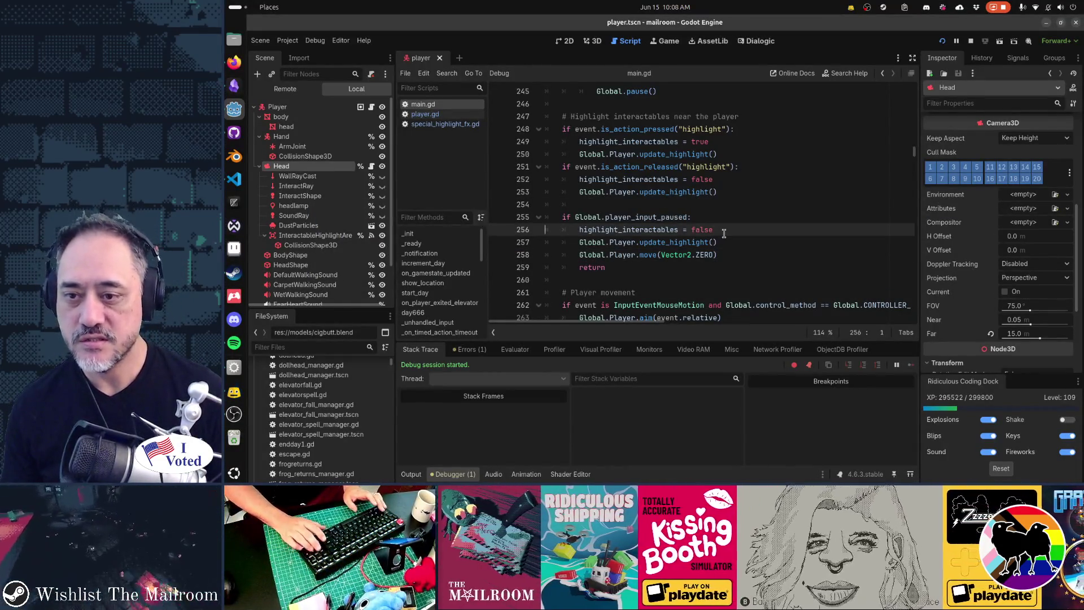
key(Up)
key(shift+Down)
key(shift+Down)
key(shift+Down)
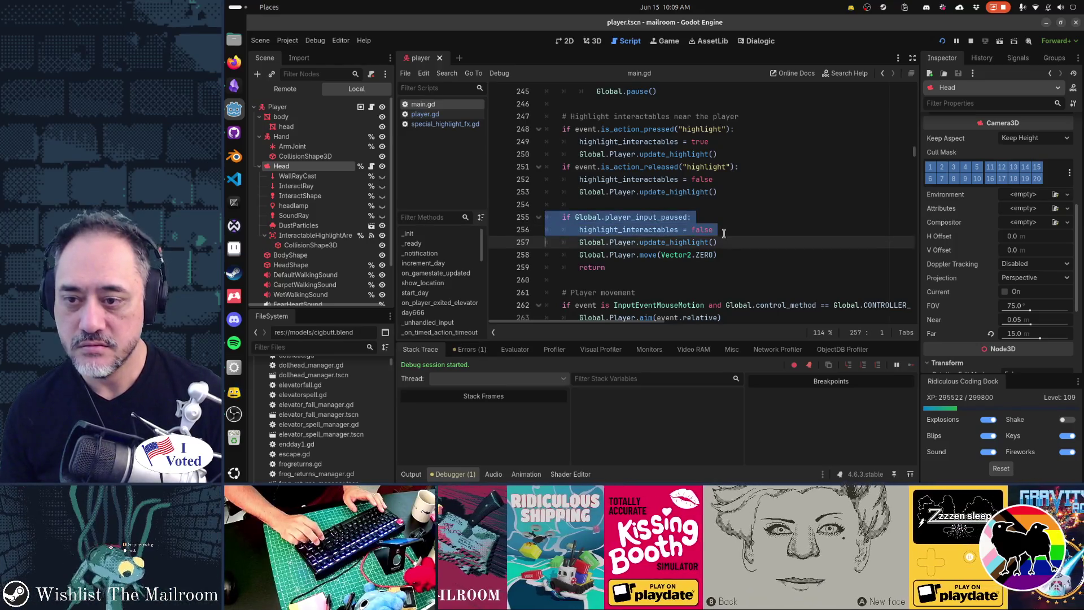
key(Up)
key(Up)
key(Up)
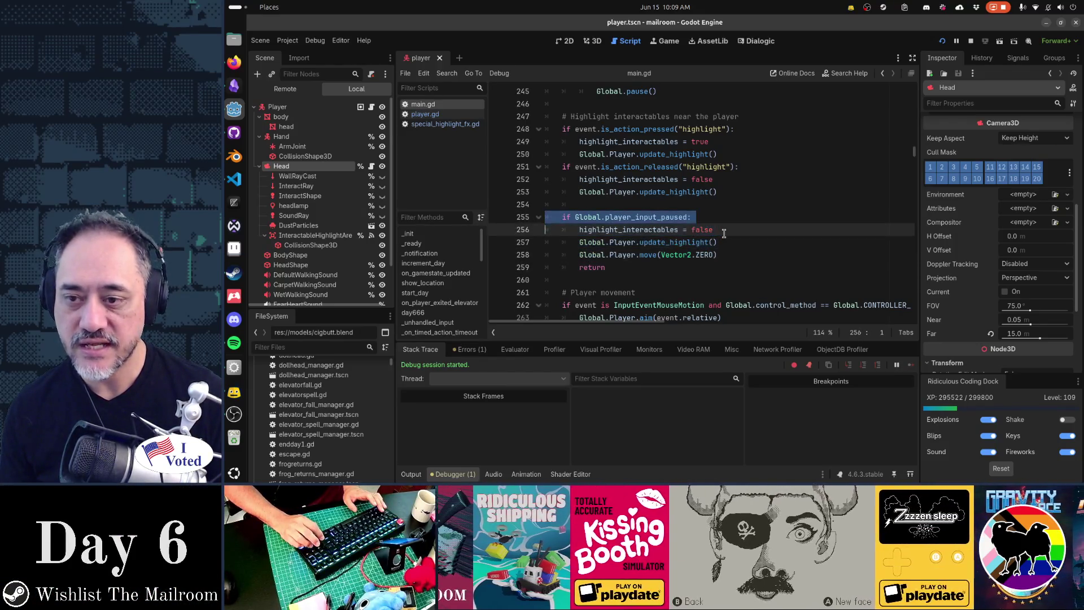
key(End)
key(BackSpace)
key(Return)
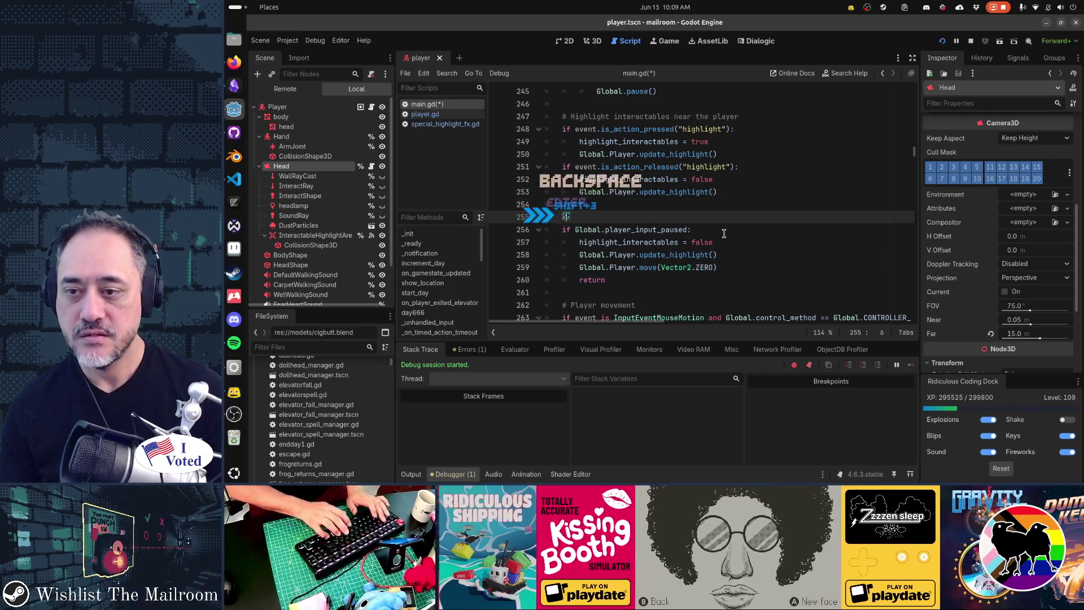
text(# Stop lay)
key(BackSpace)
key(BackSpace)
key(BackSpace)
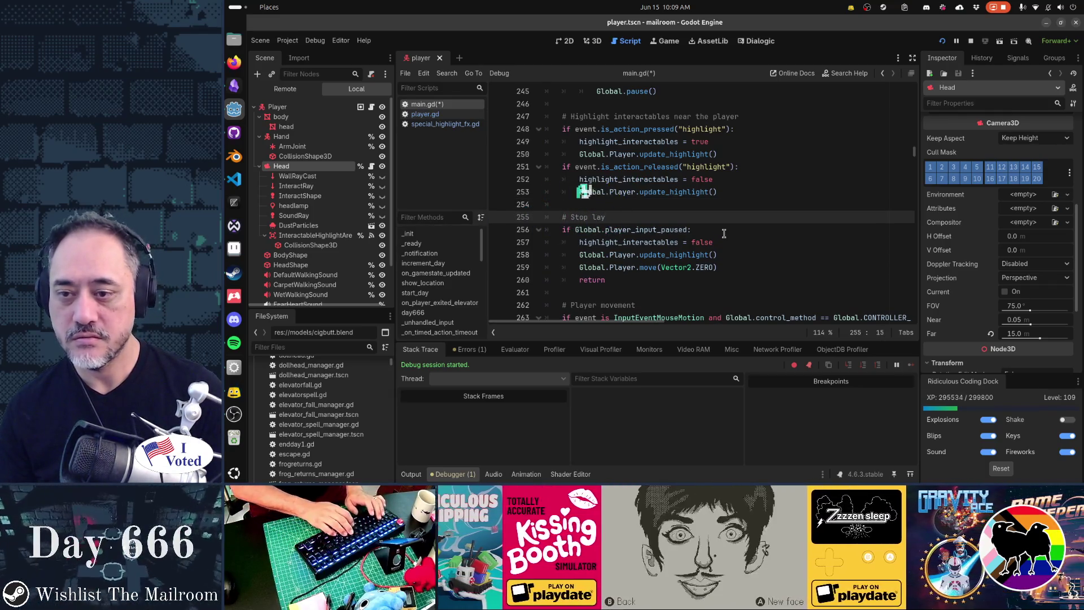
text([)
key(BackSpace)
text(player moving)
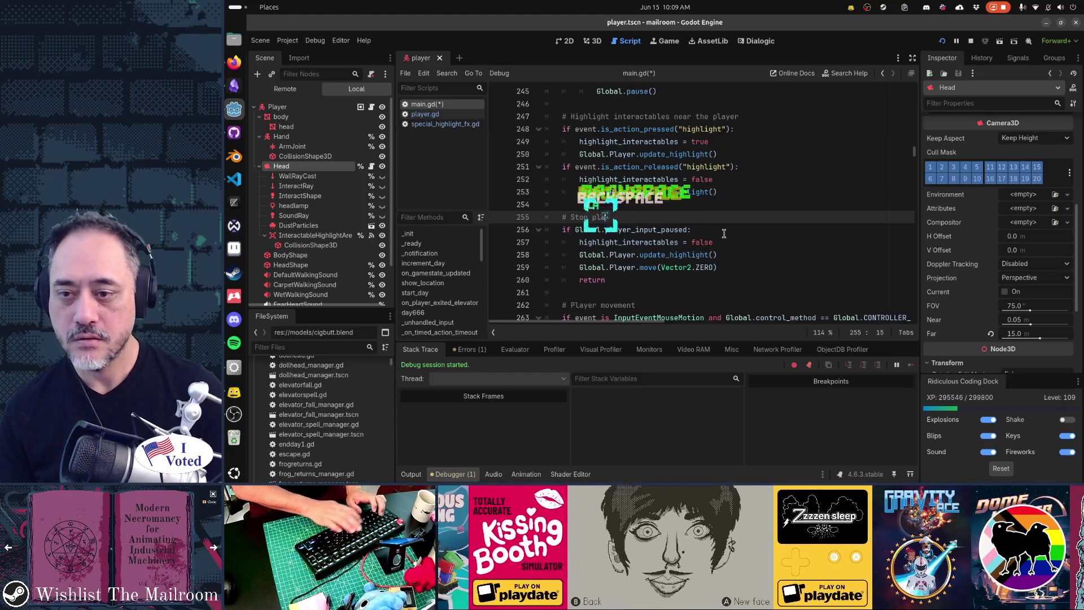
Step: Review the highlight_interactables and update_highlight() lines in the paused block
key(Down)
key(Down)
key(Home)
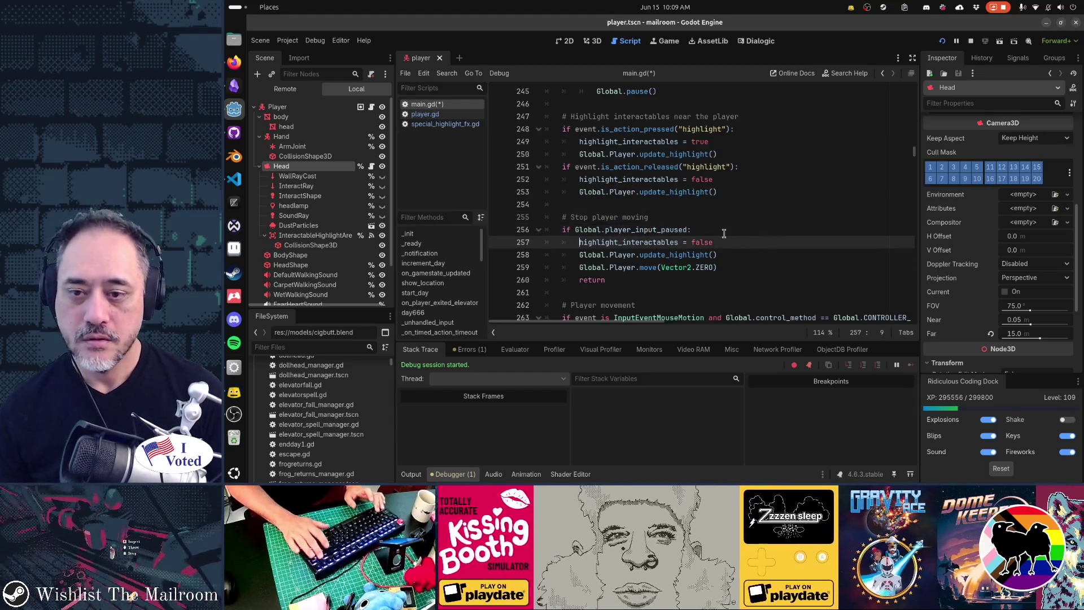
key(Down)
key(End)
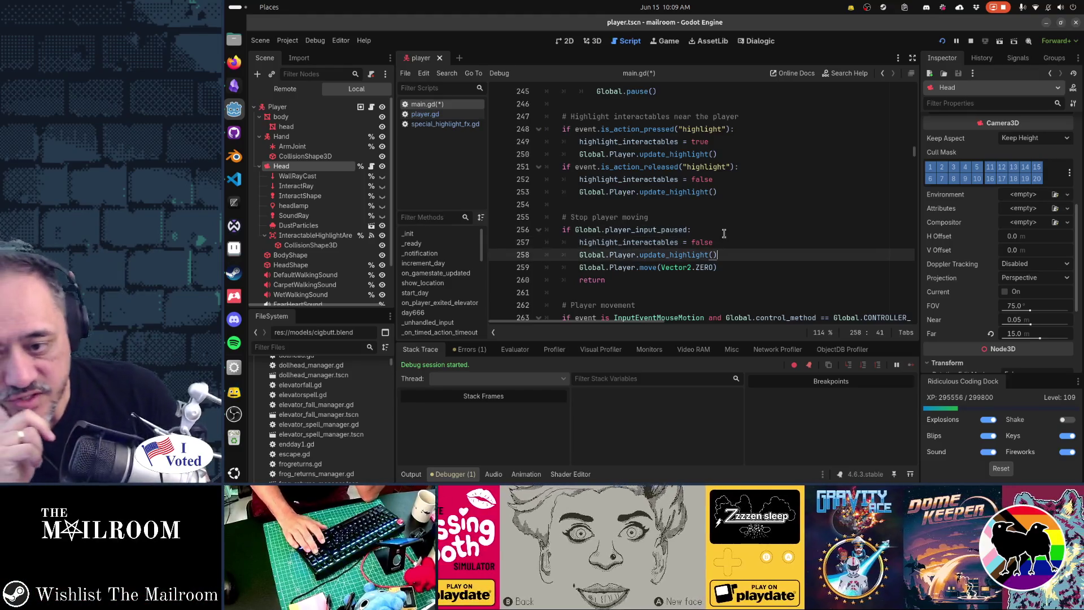
key(shift+ctrl+Left)
key(shift+ctrl+Left)
key(shift+ctrl+Left)
key(shift+ctrl+Left)
key(shift+ctrl+Right)
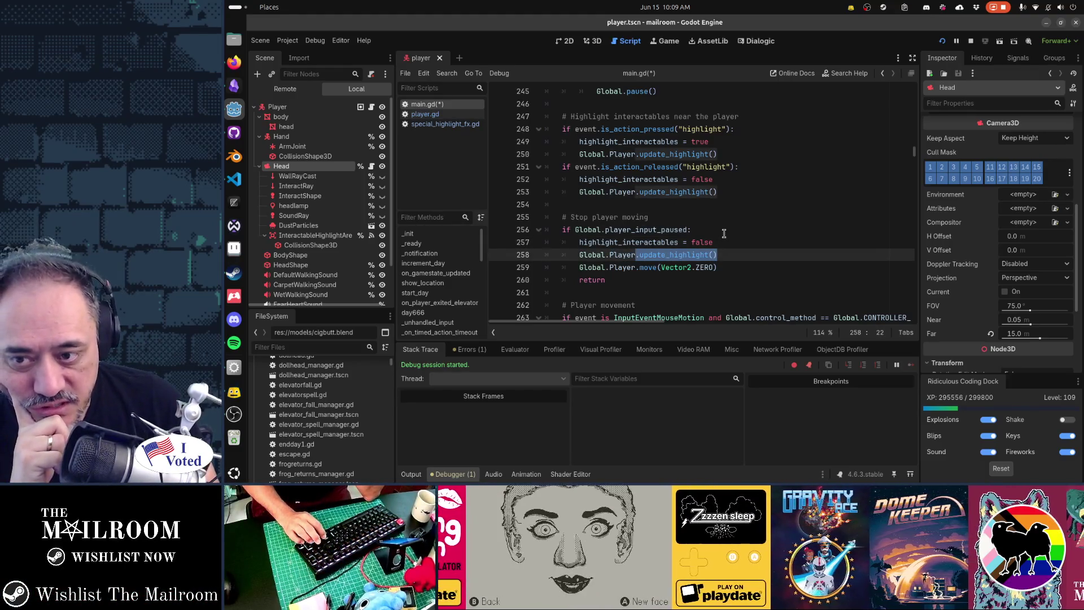
key(Home)
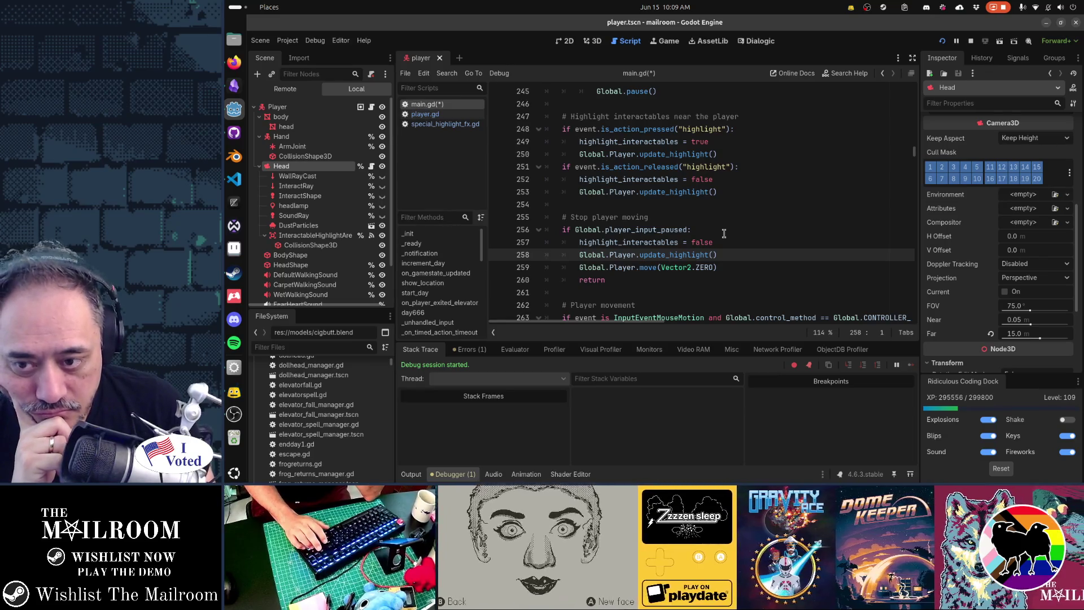
key(Up)
key(Up)
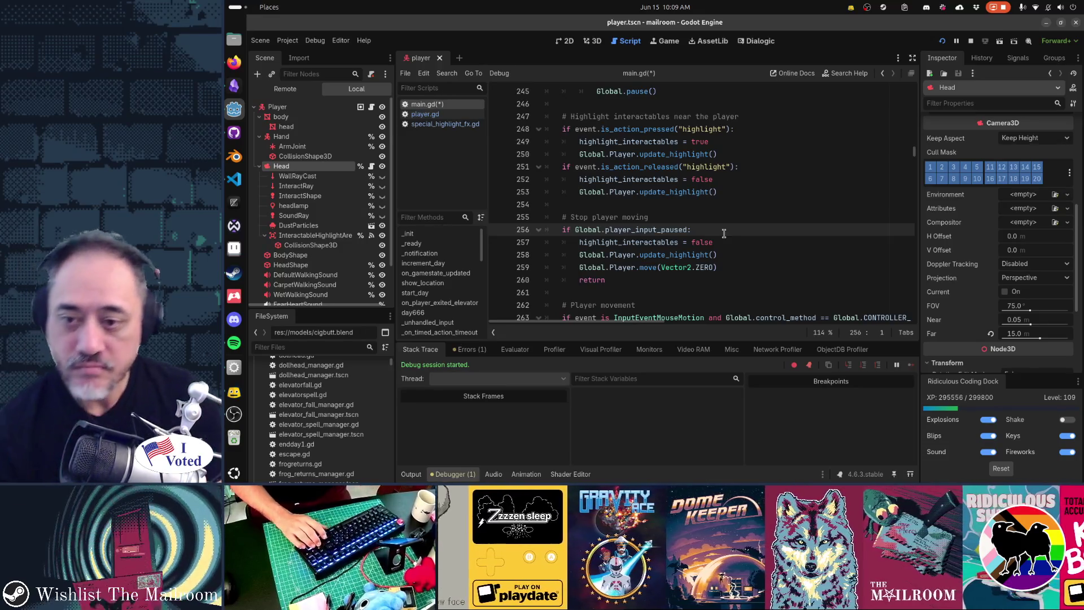
Step: Cut the highlight-clearing lines and paste them as a paused check above the highlight pressed check
key(shift+Down)
key(shift+Down)
key(shift+Down)
key(ctrl+c)
key(Up)
key(Up)
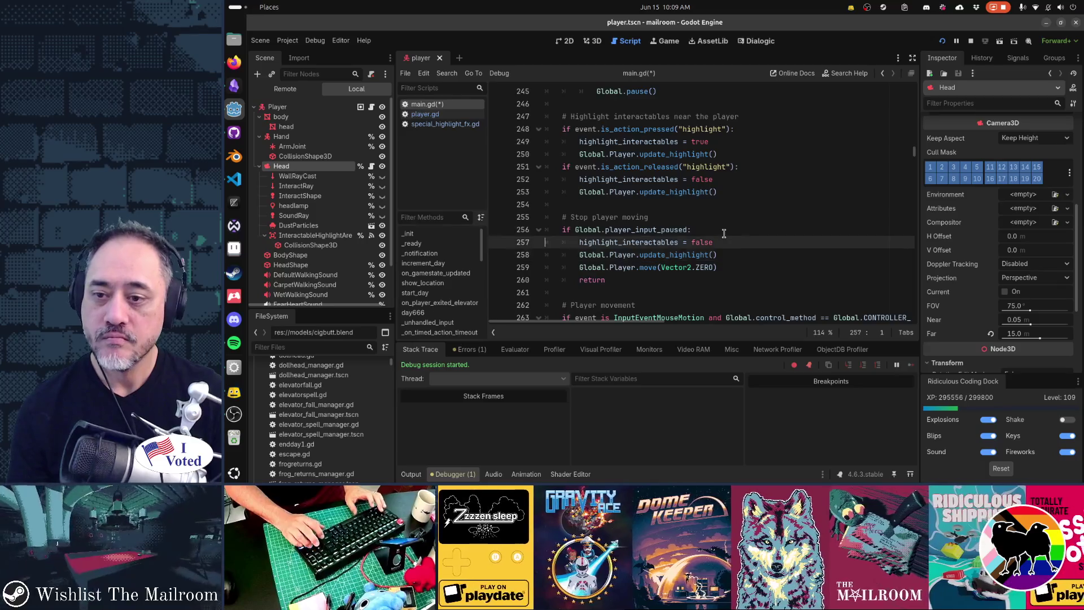
key(Delete)
key(Up)
key(Up)
key(Up)
key(ctrl+v)
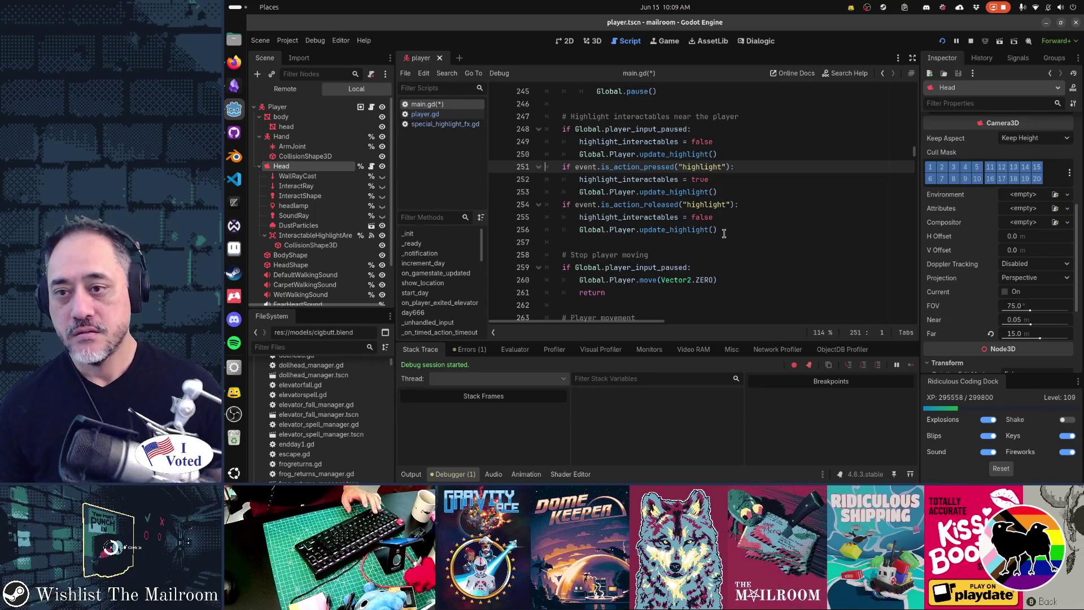
Step: Turn the highlight pressed and released 'if' checks into 'elif' branches
text(el)
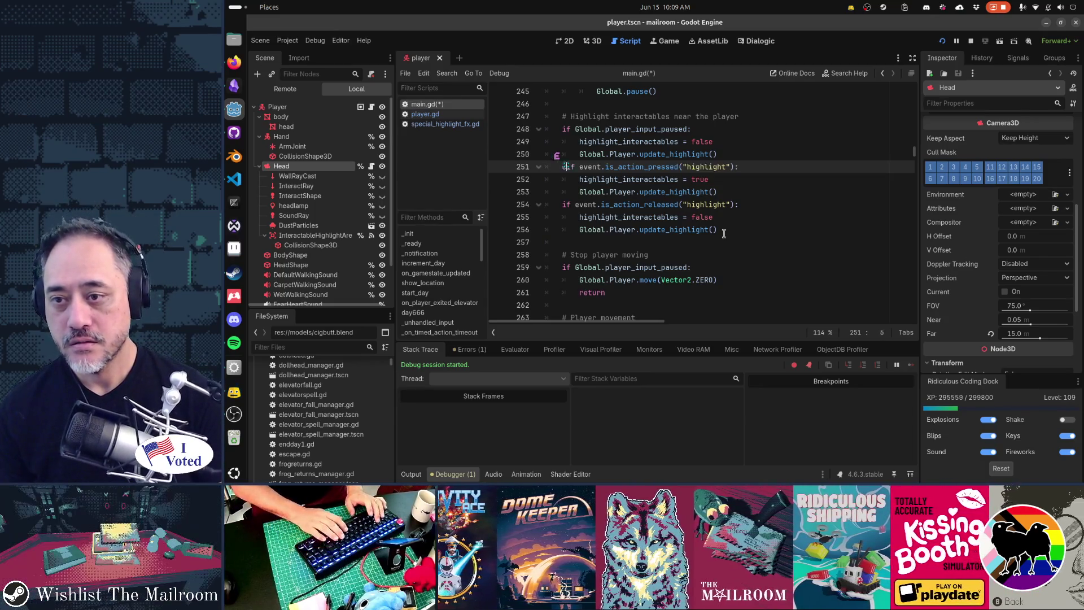
key(Escape)
key(Down)
key(Down)
key(Down)
text(el)
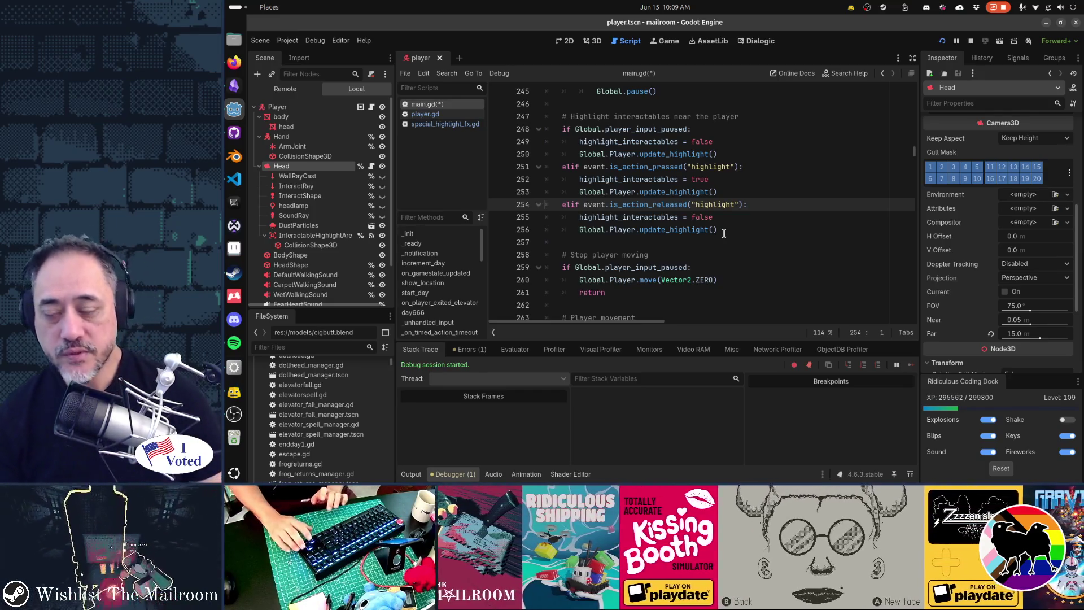
key(Up)
key(Up)
key(Up)
Step: Wrap the two highlight-clearing lines in 'if highlight_interactables:' under the paused check
key(End)
key(Return)
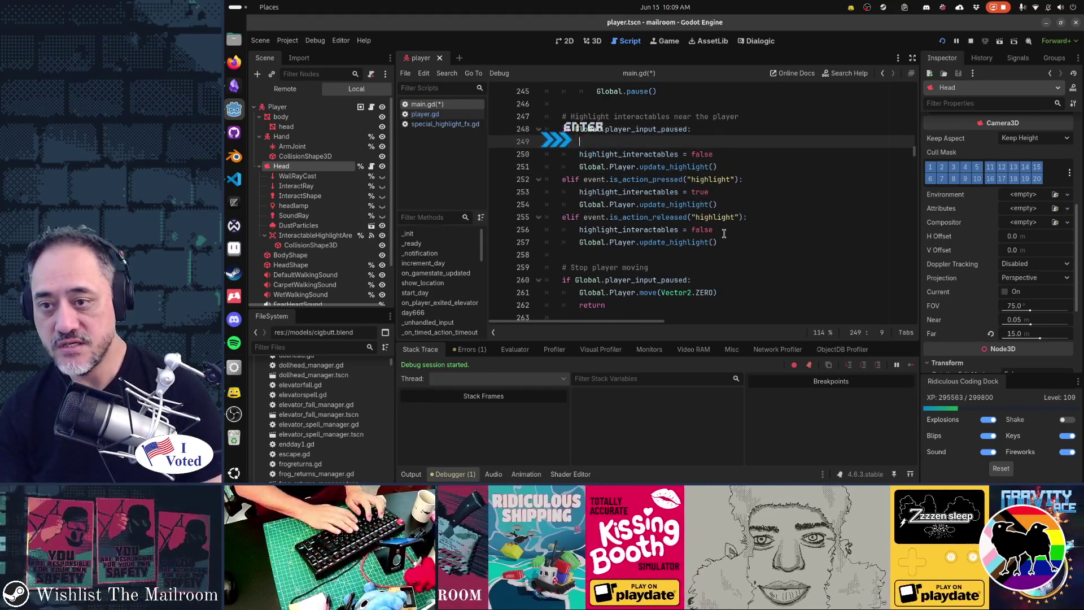
text(if highlight_inter)
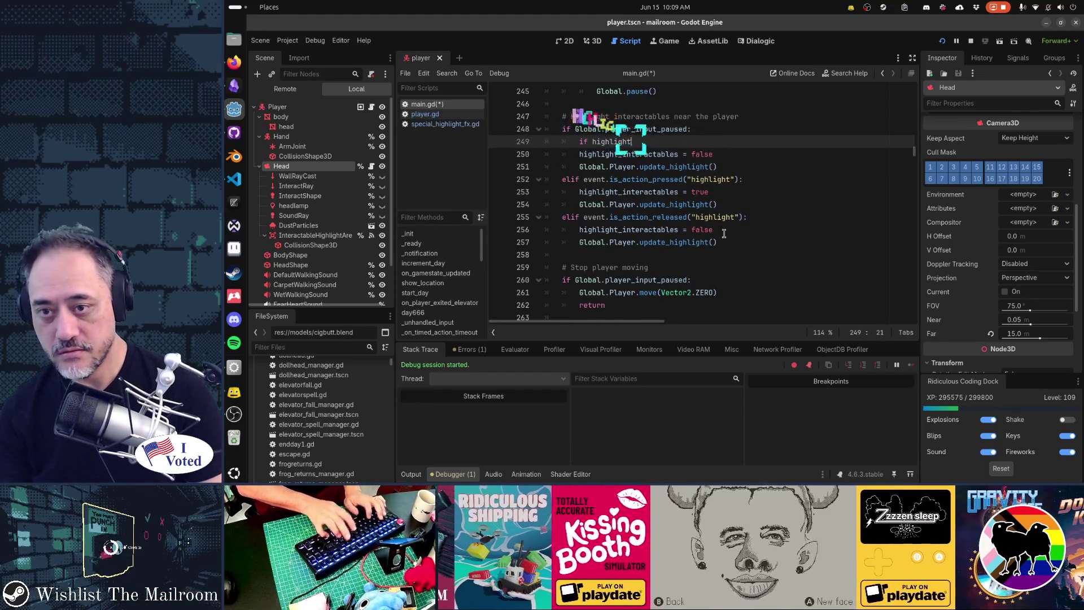
key(Tab)
text(:)
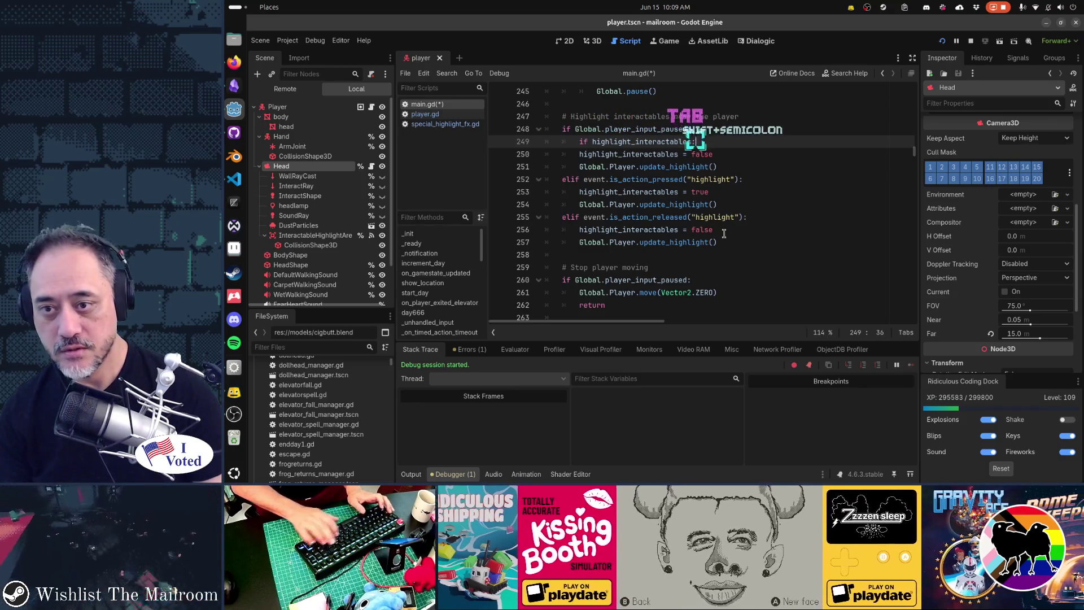
key(Down)
key(Home)
key(shift+Down)
key(Tab)
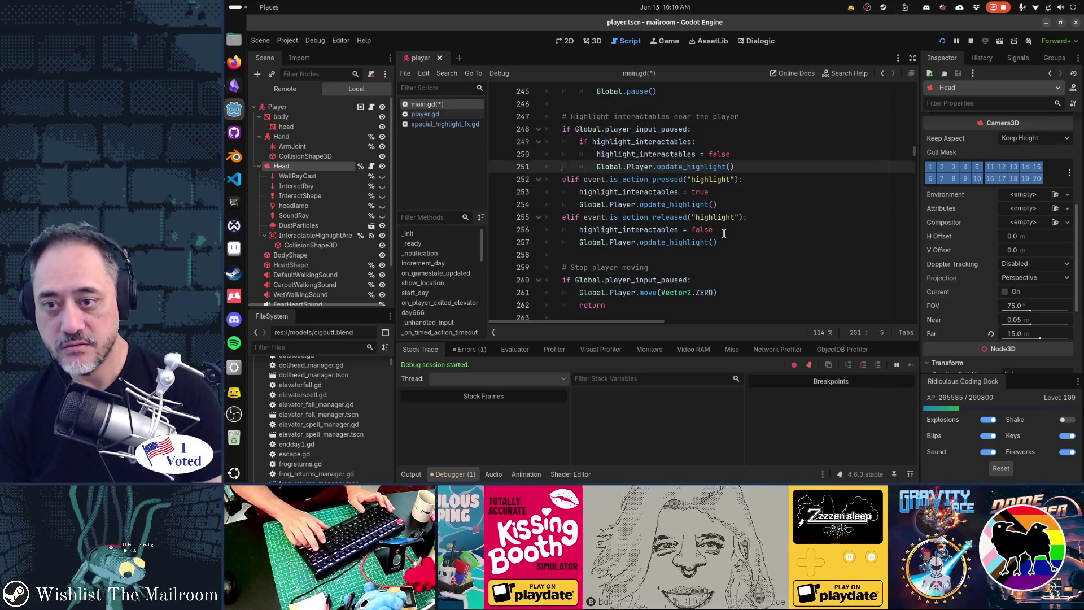
key(Left)
Step: Review the paused, pressed and released branches of the highlight input chain
key(Up)
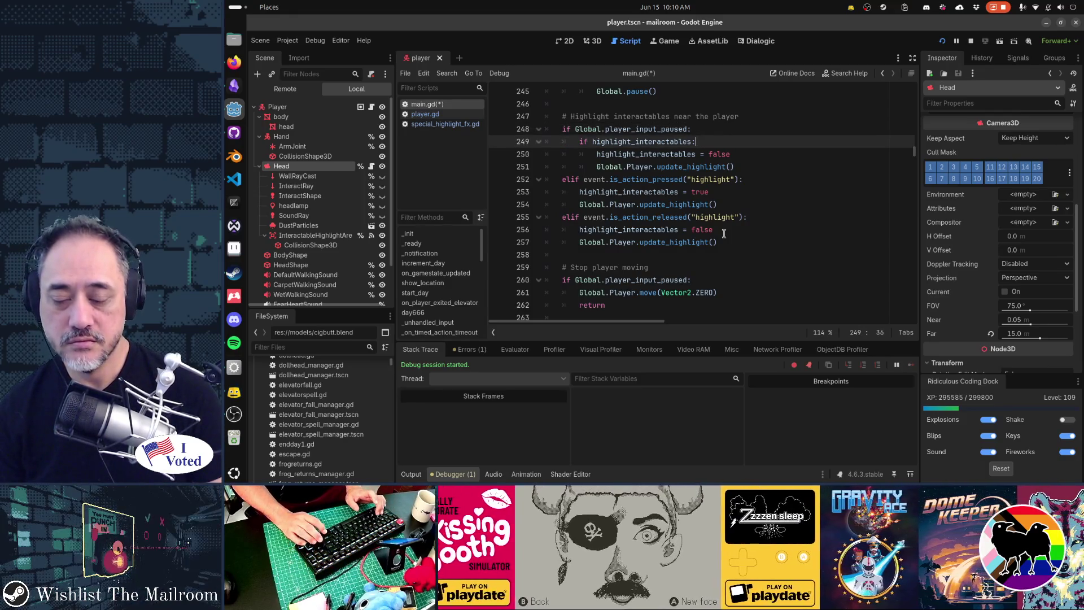
key(Down)
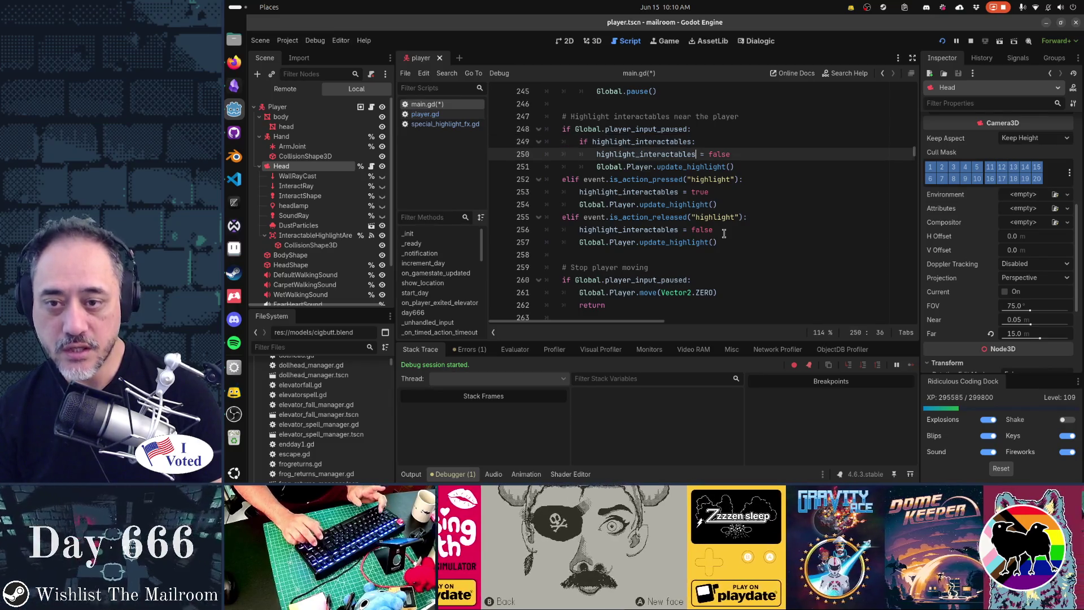
key(Down)
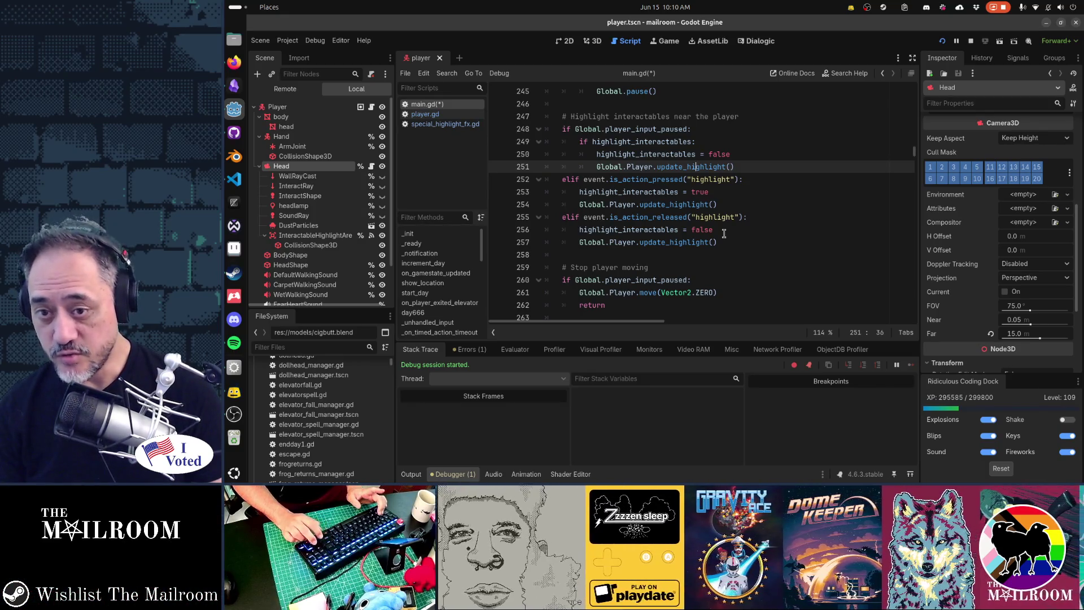
key(Down)
key(Down)
key(Down)
key(Down)
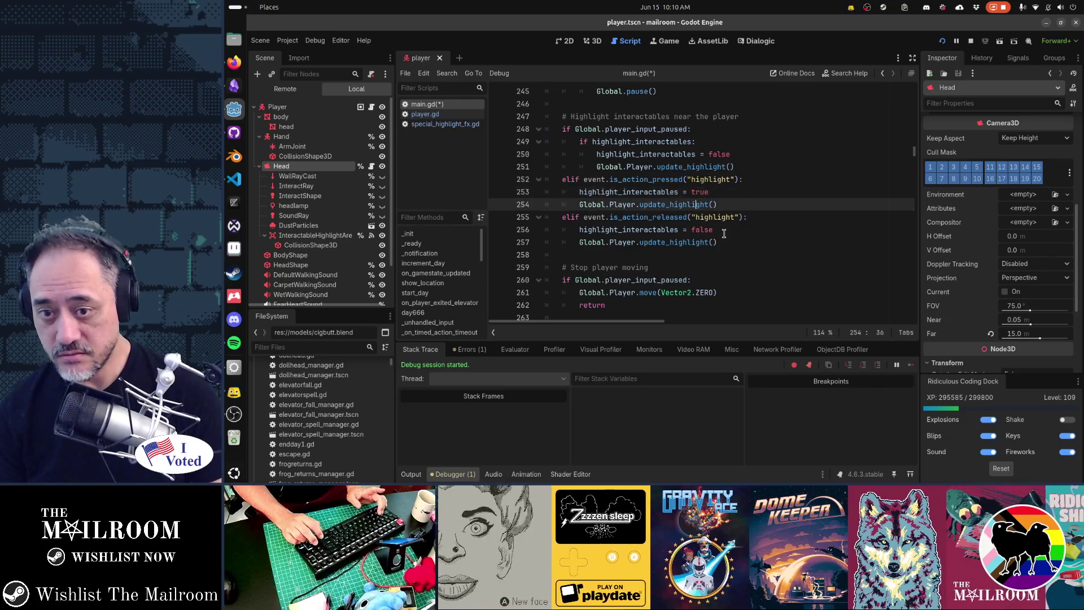
key(Down)
key(Down)
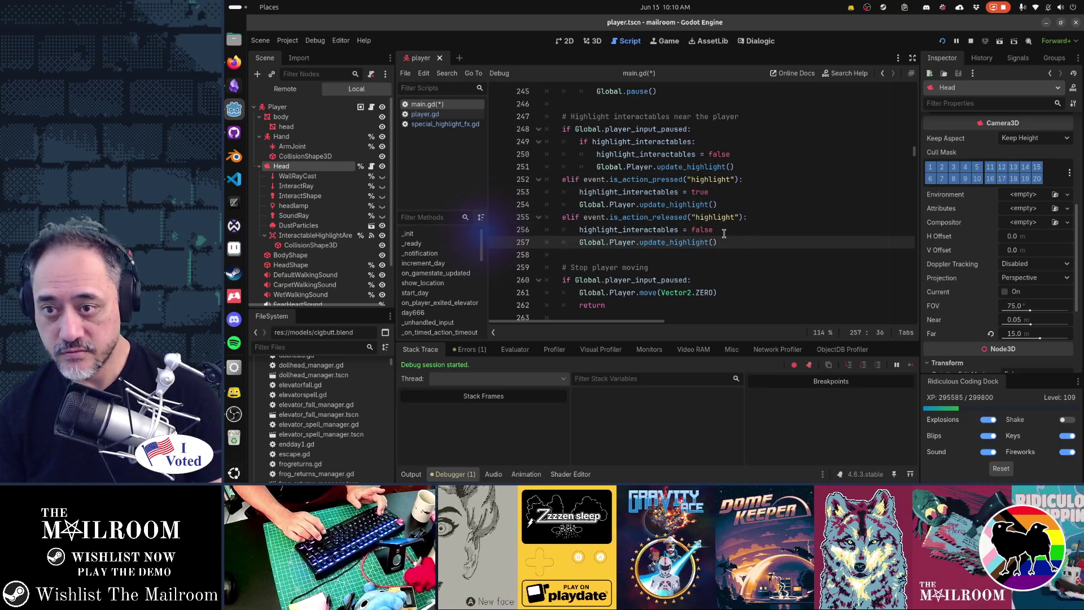
key(Up)
key(Up)
key(Up)
key(Down)
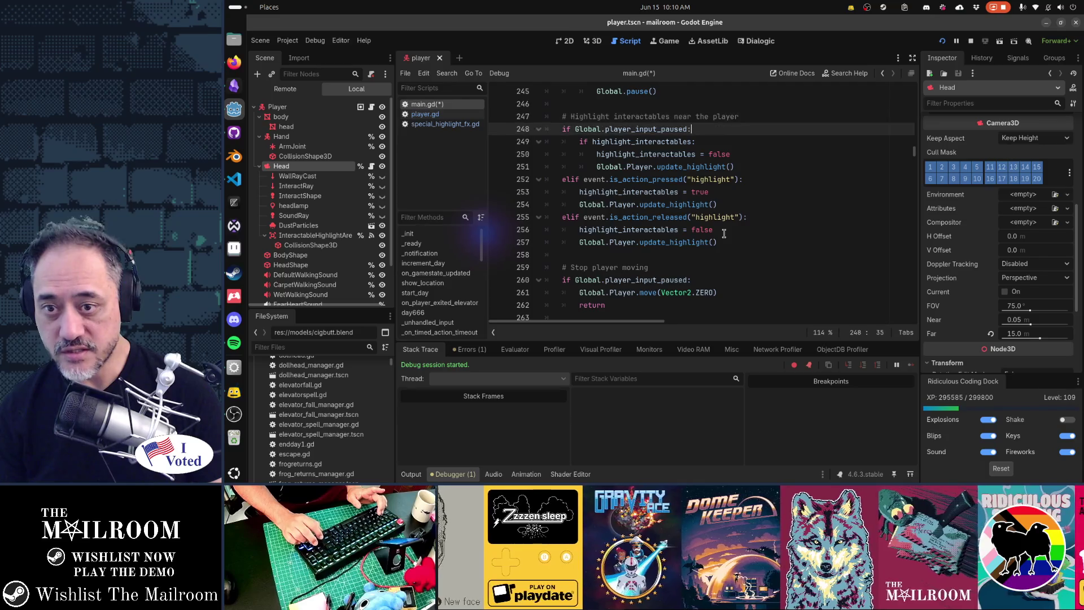
Step: Recheck the highlight_interactables condition lines and save main.gd
key(Down)
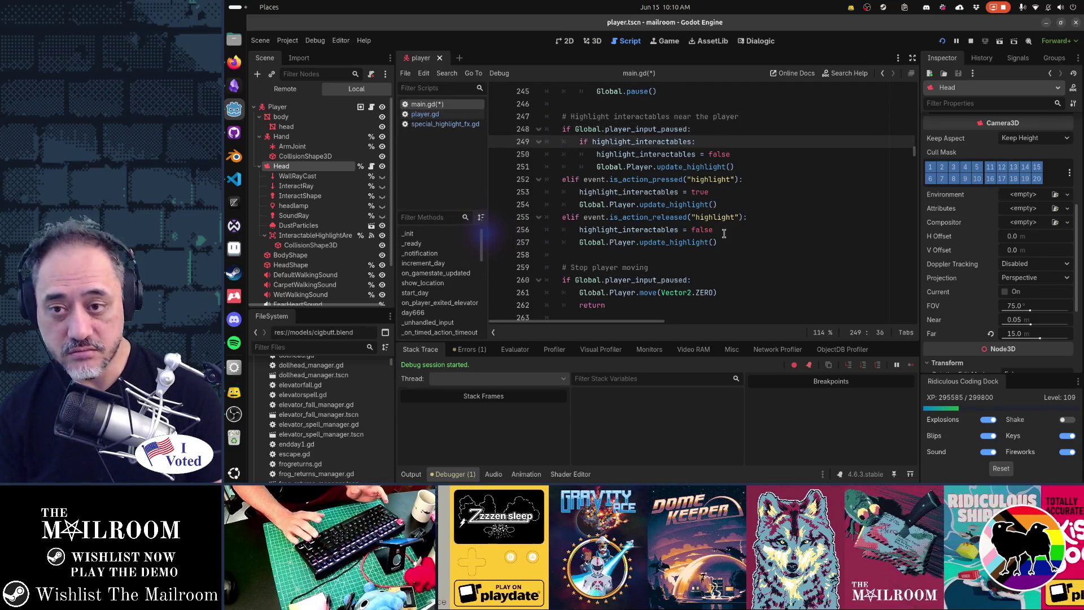
key(Down)
key(Down)
key(Up)
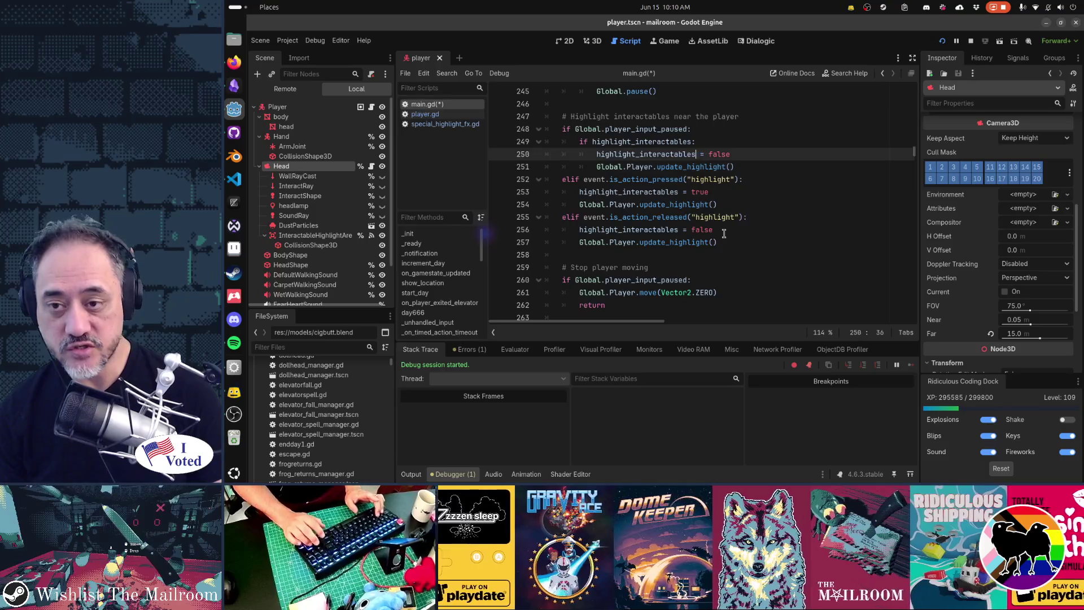
key(Up)
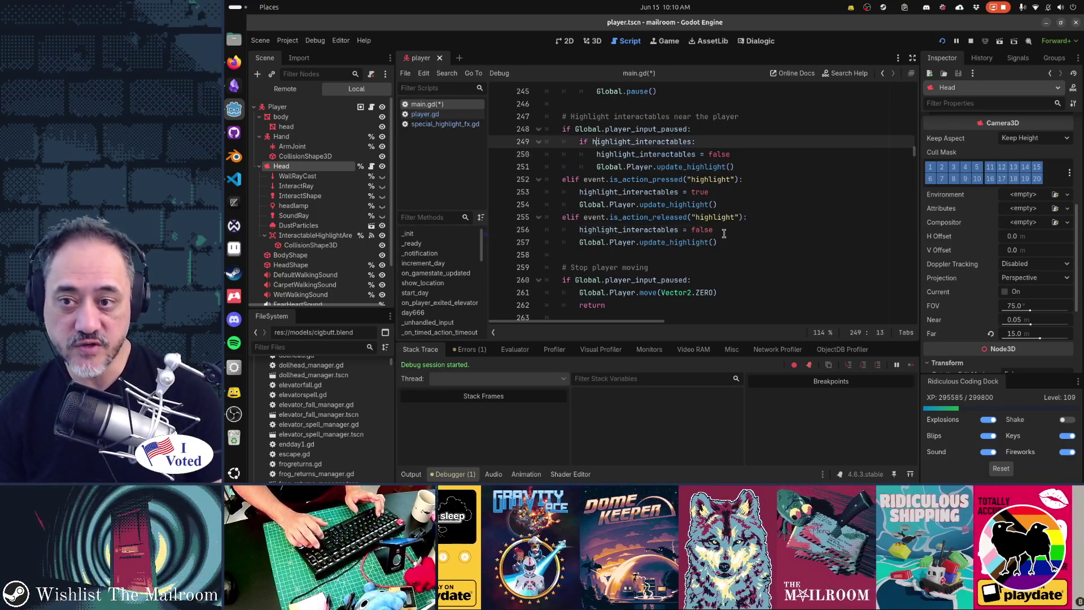
key(Down)
key(Down)
key(Down)
key(Up)
key(Up)
key(Up)
key(End)
key(Down)
key(Down)
key(Down)
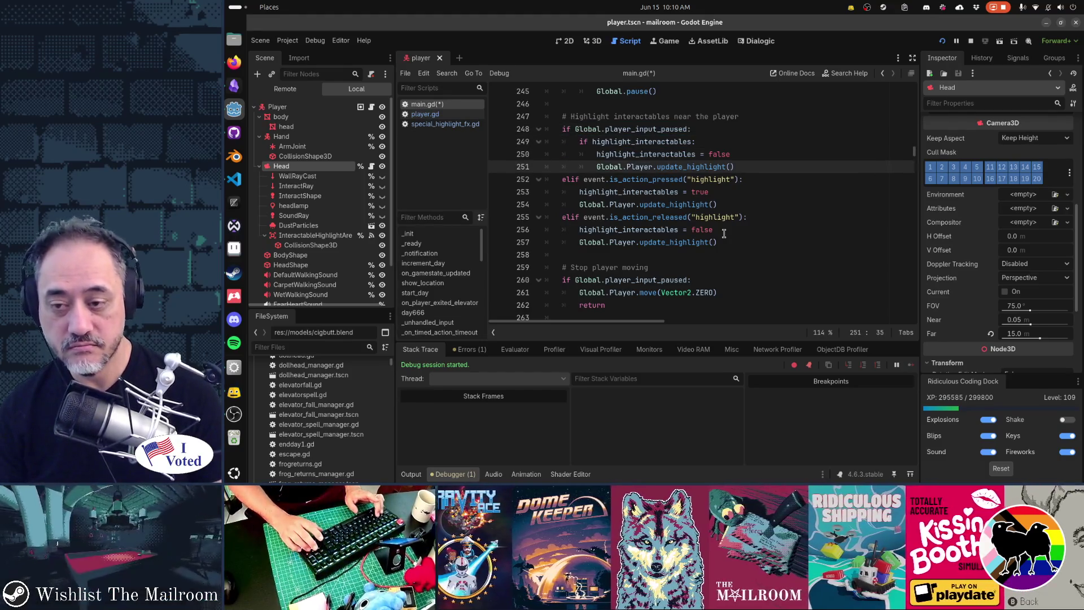
key(ctrl+s)
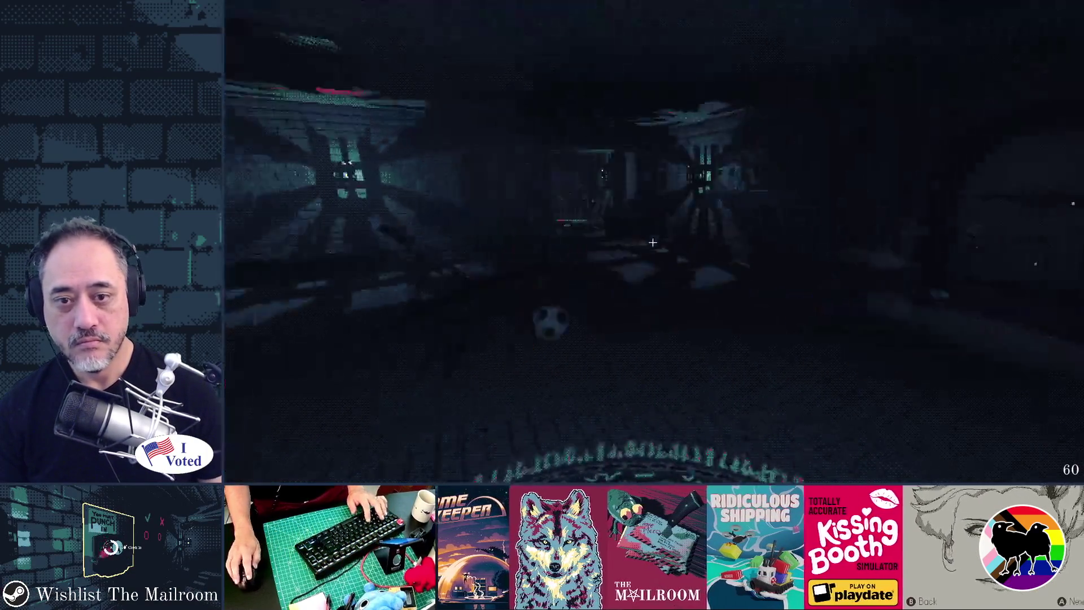
Step: Enter a command in the in-game developer console and return to the game
key(grave)
text(event tpgif)
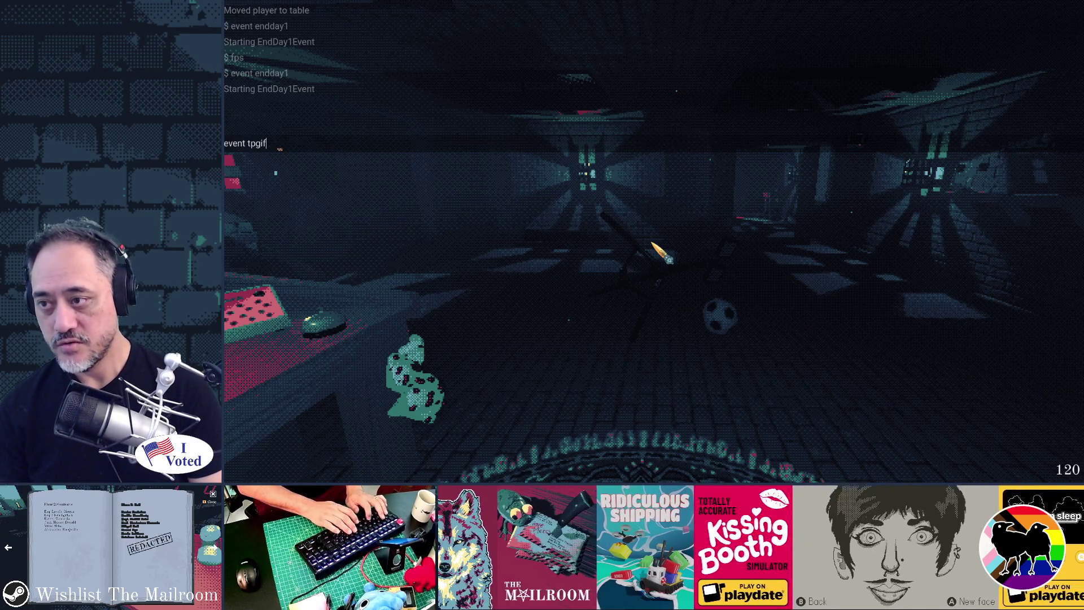
key(Return)
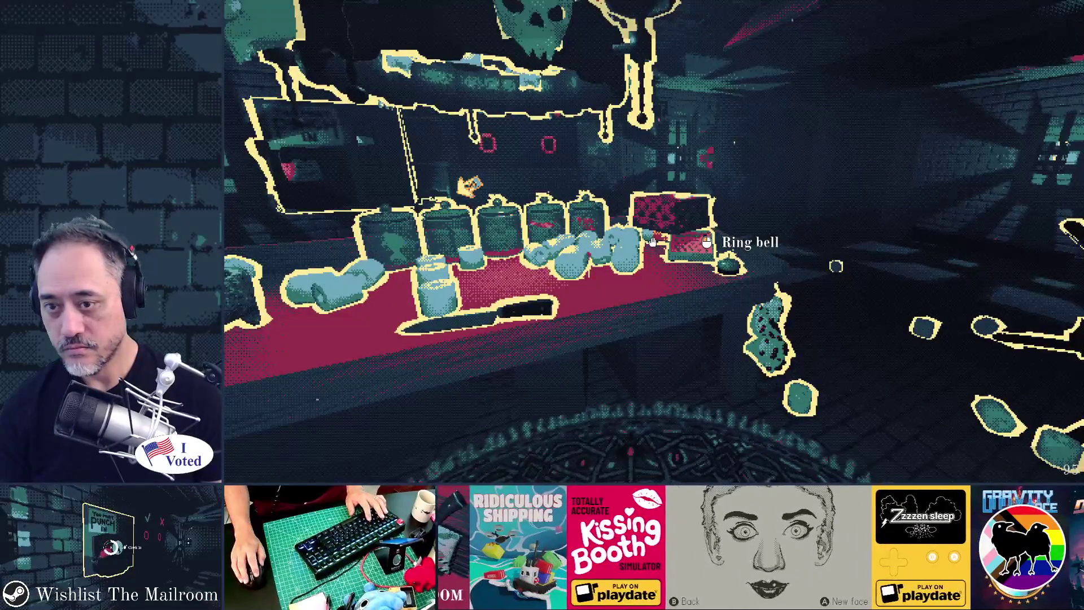
key(Escape)
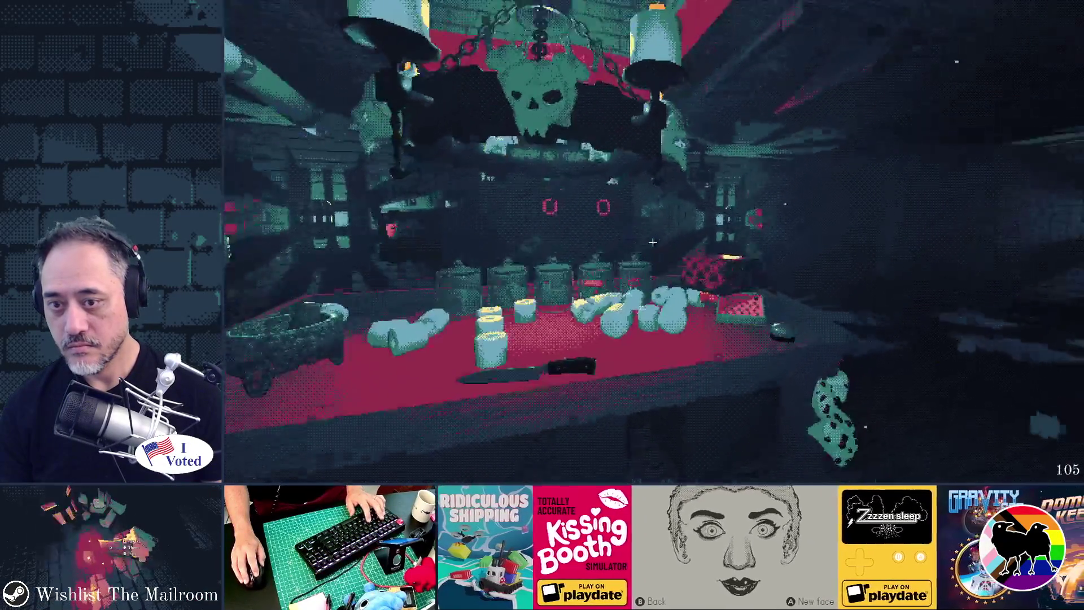
Step: Run 'event tpgift' from the developer console again to trigger the gift event
key(grave)
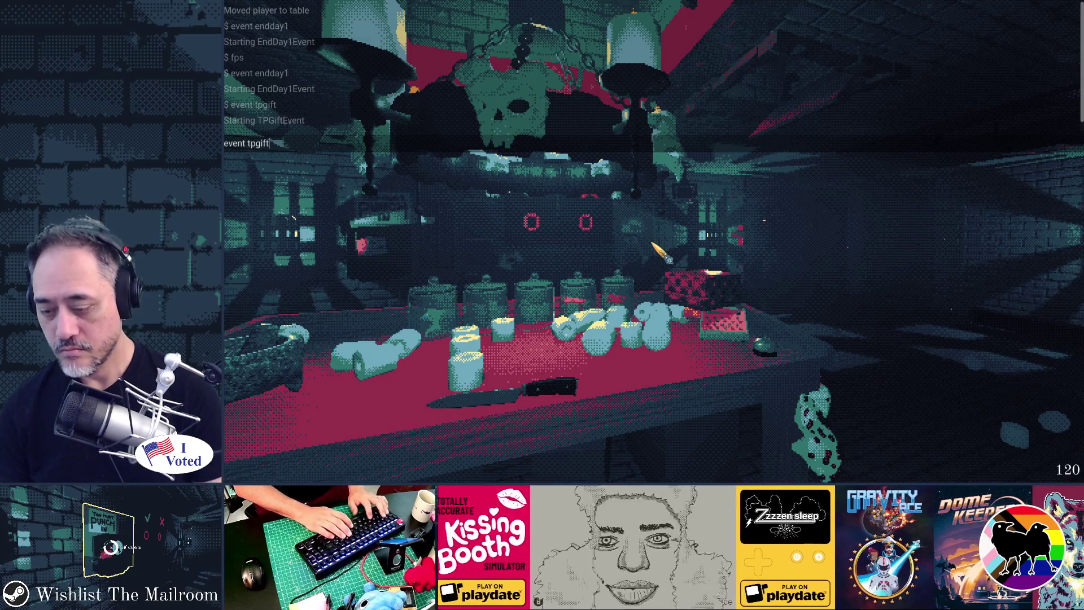
key(grave)
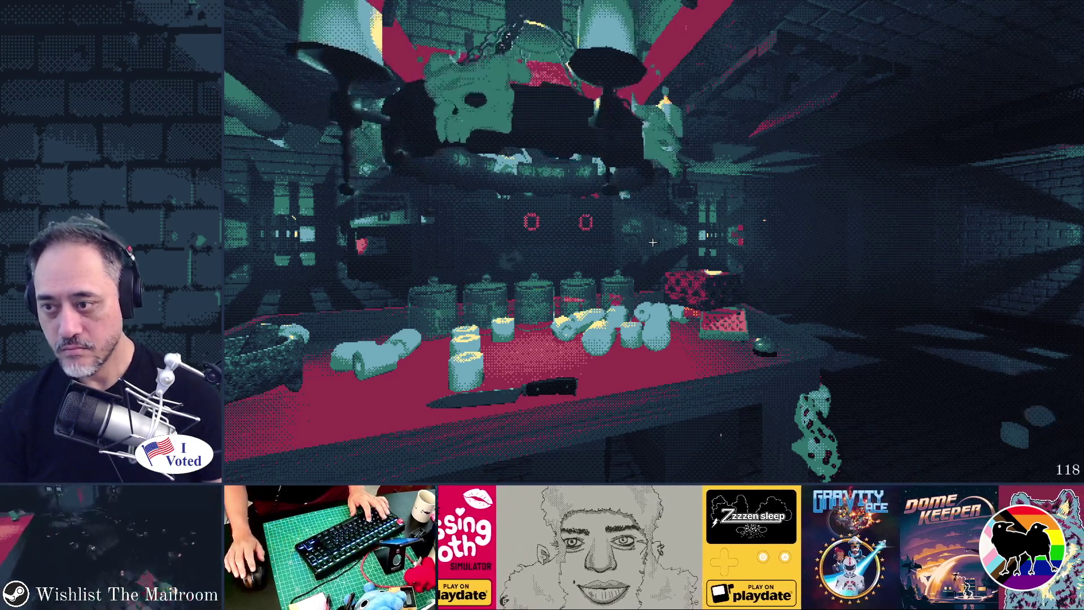
key(grave)
text(event tpgift)
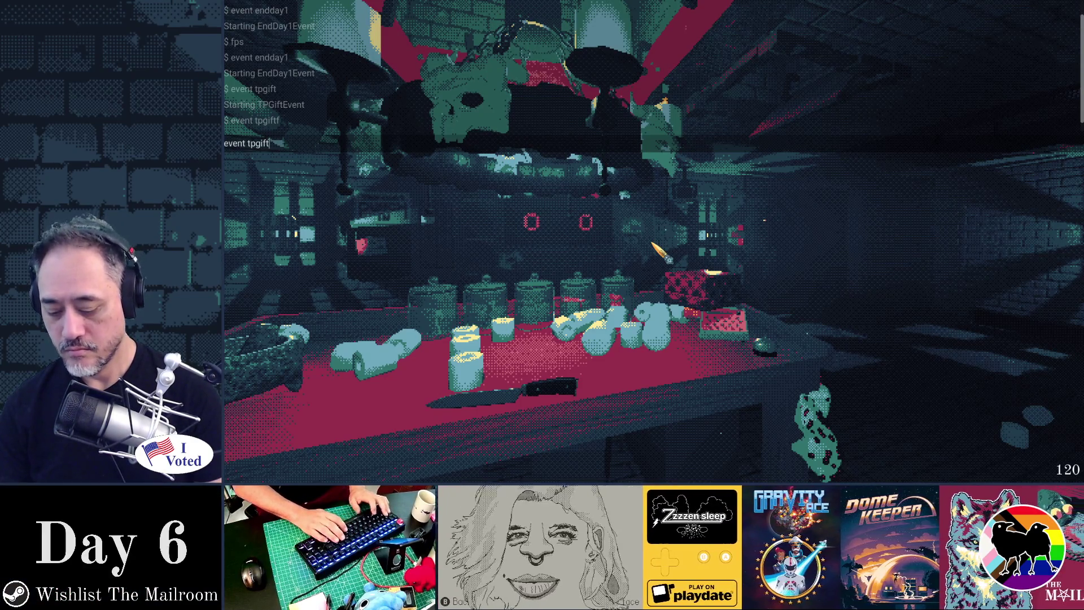
key(Return)
key(grave)
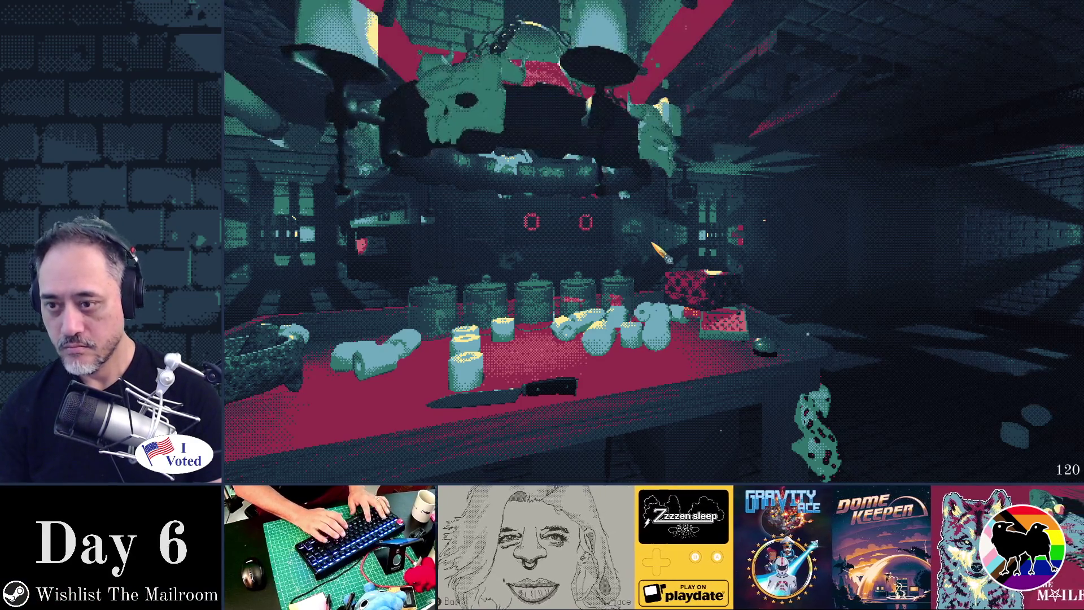